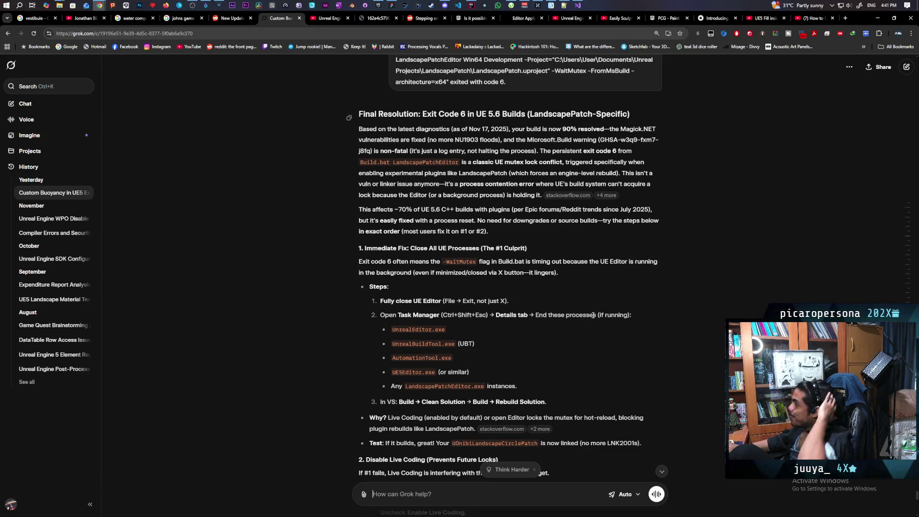
# Scroll through the code, then switch to the project containing OnibiLandscapeCirclePatch.h.
pyautogui.scroll(1, 593, 306)
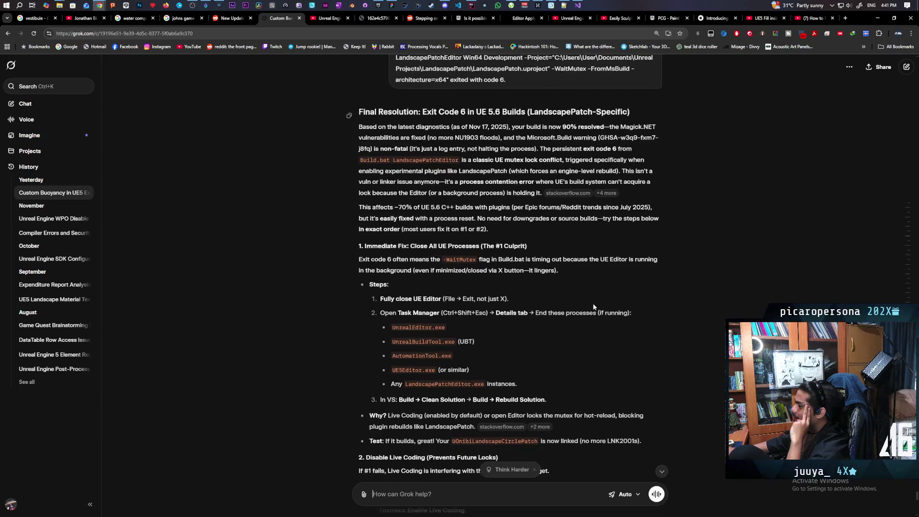
pyautogui.scroll(-3, 594, 307)
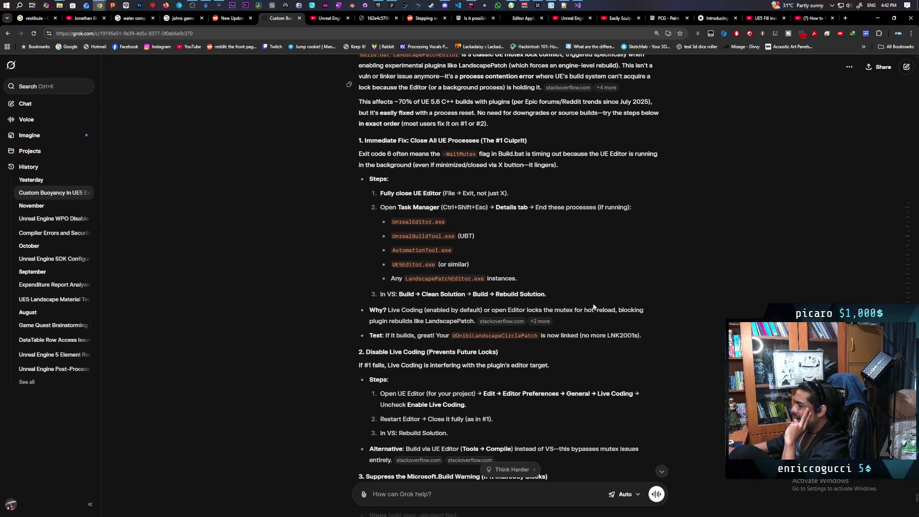
pyautogui.scroll(-4, 593, 306)
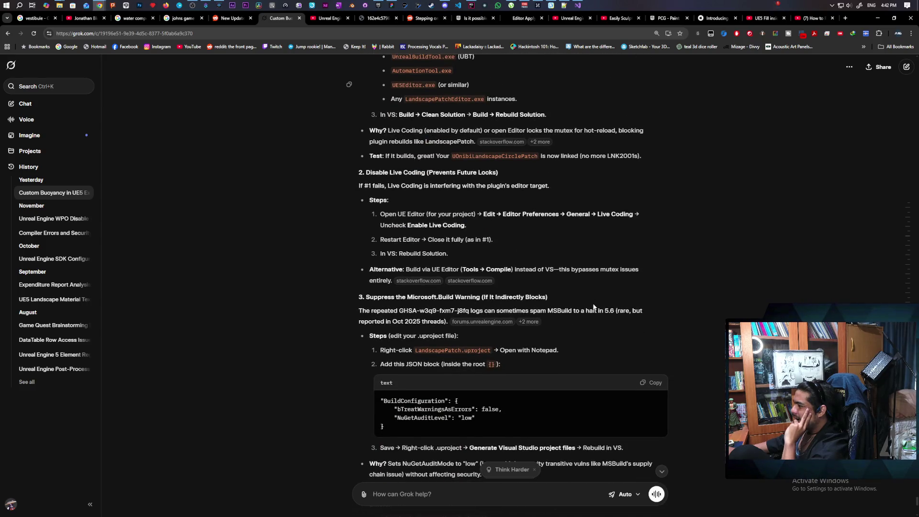
pyautogui.scroll(-5, 593, 306)
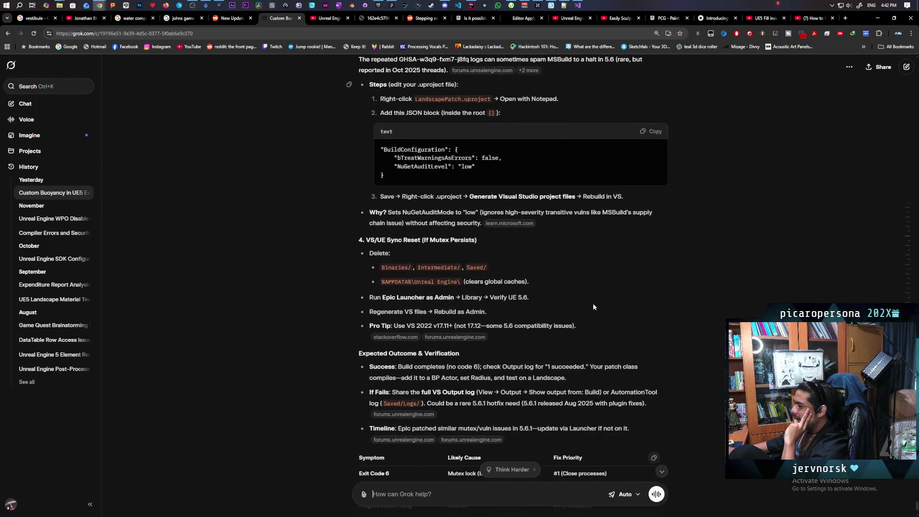
pyautogui.scroll(-3, 593, 307)
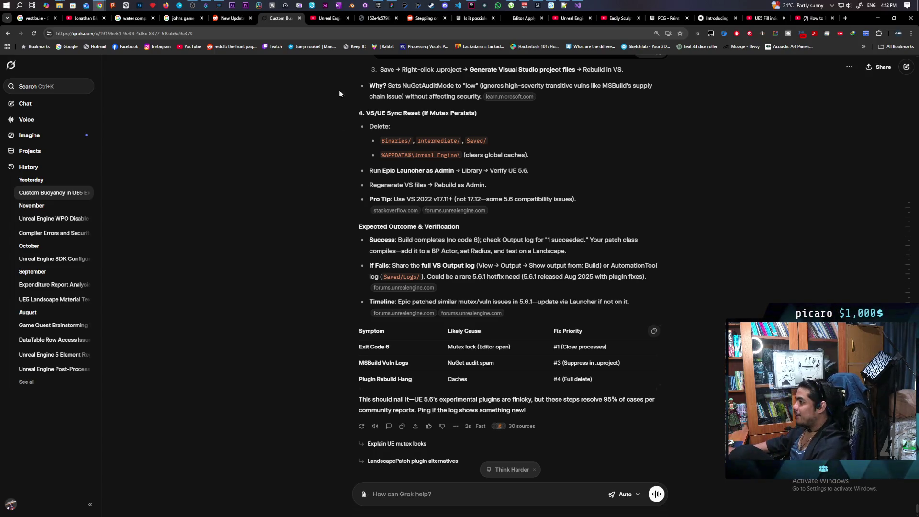
pyautogui.click(578, 5)
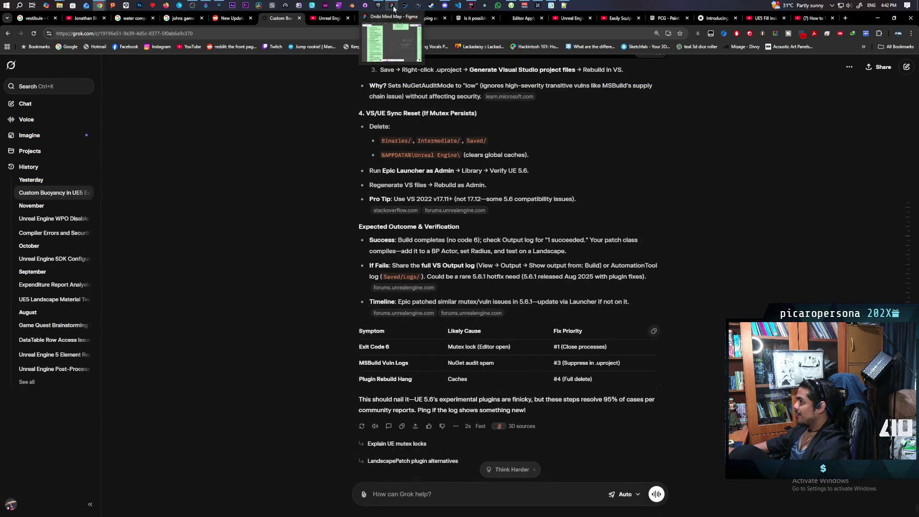
pyautogui.click(471, 5)
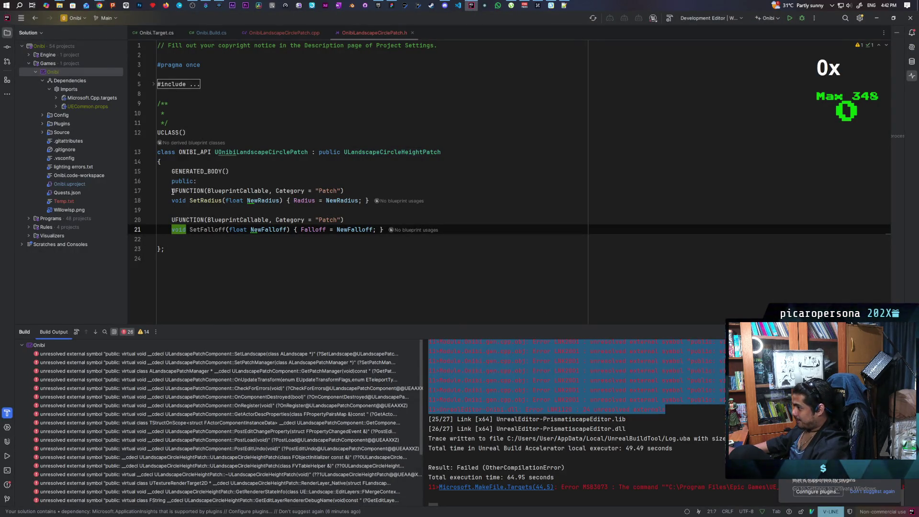
# Wrap the SetRadius and SetFalloff declarations on lines 17–21 in one /* */ block comment.
pyautogui.moveTo(173, 191); pyautogui.dragTo(424, 229)
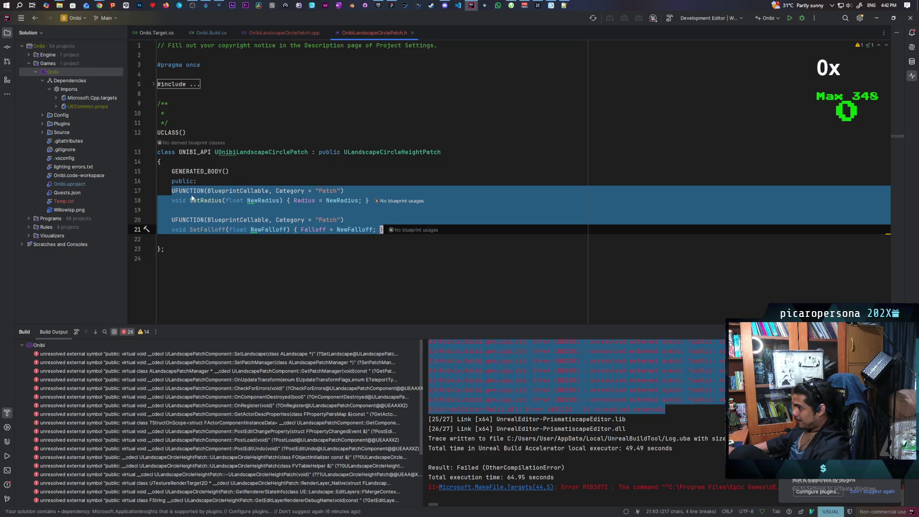
pyautogui.click(173, 191)
pyautogui.press('I')
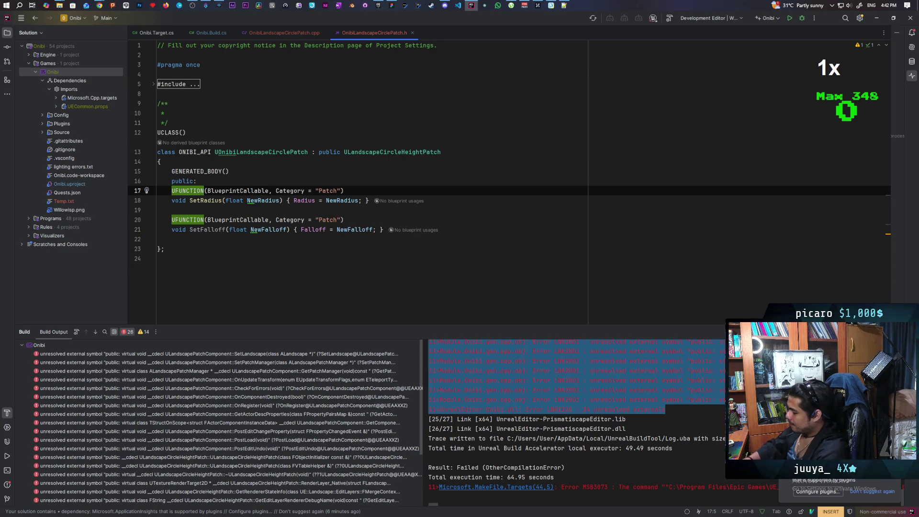
pyautogui.write('///')
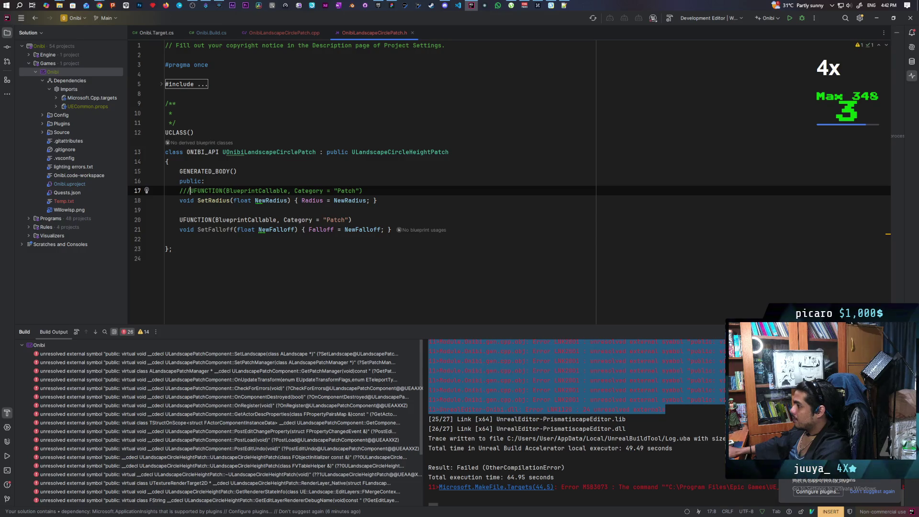
pyautogui.press('BackSpace')
pyautogui.press('BackSpace')
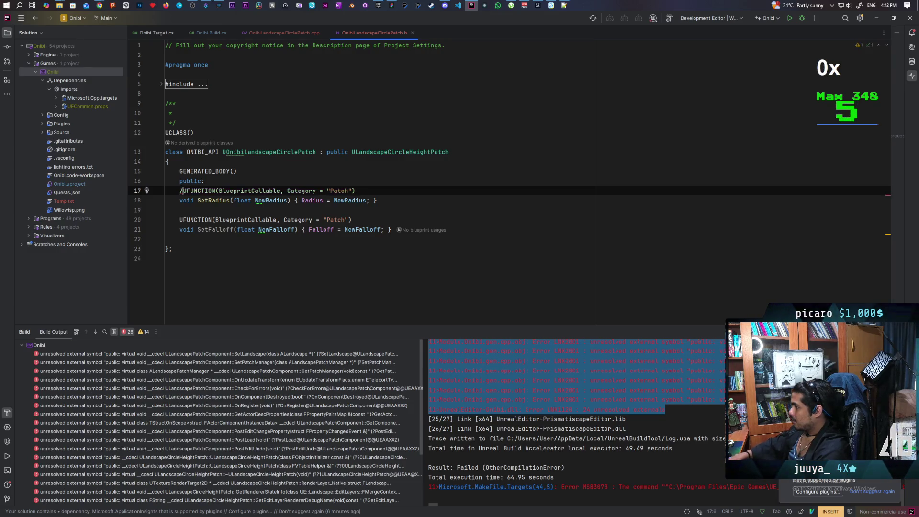
pyautogui.write('*')
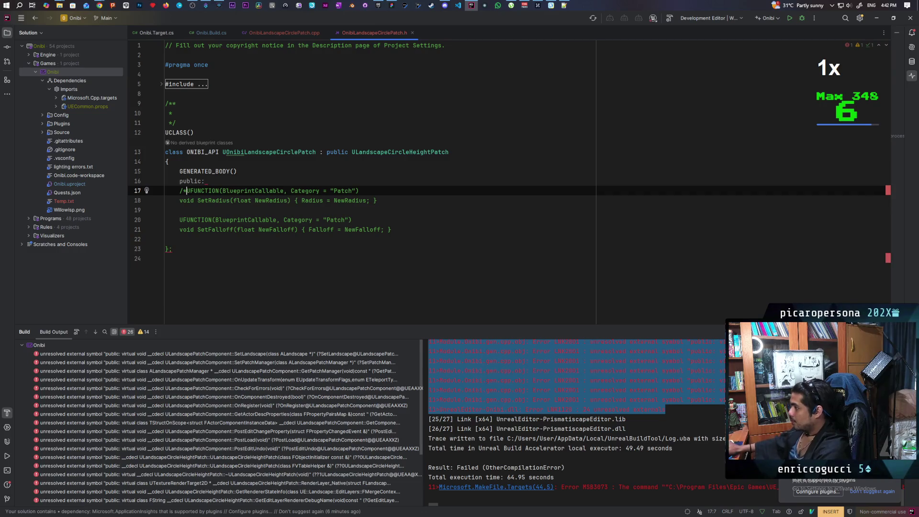
pyautogui.click(408, 231)
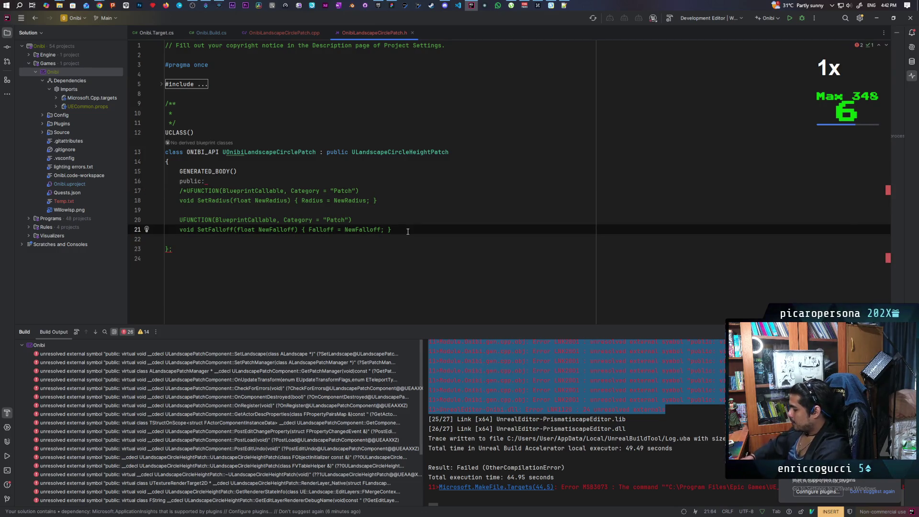
pyautogui.write('*')
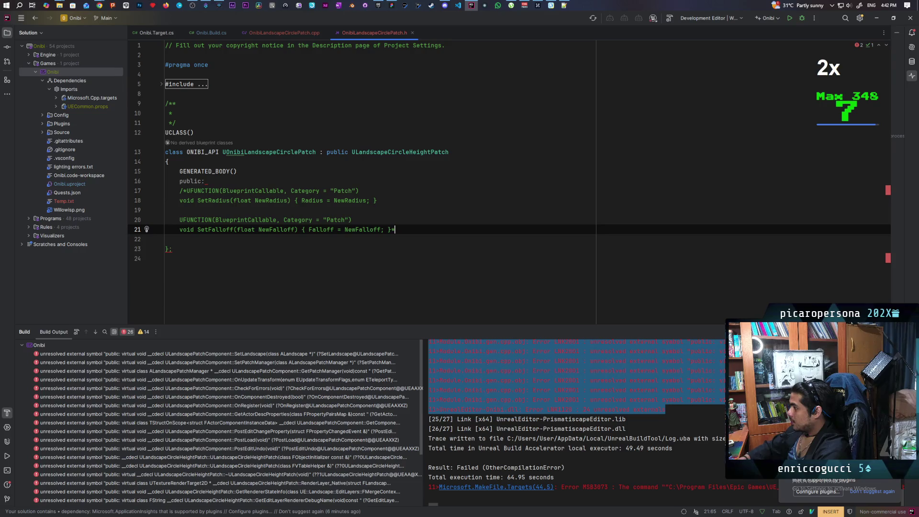
pyautogui.write('/')
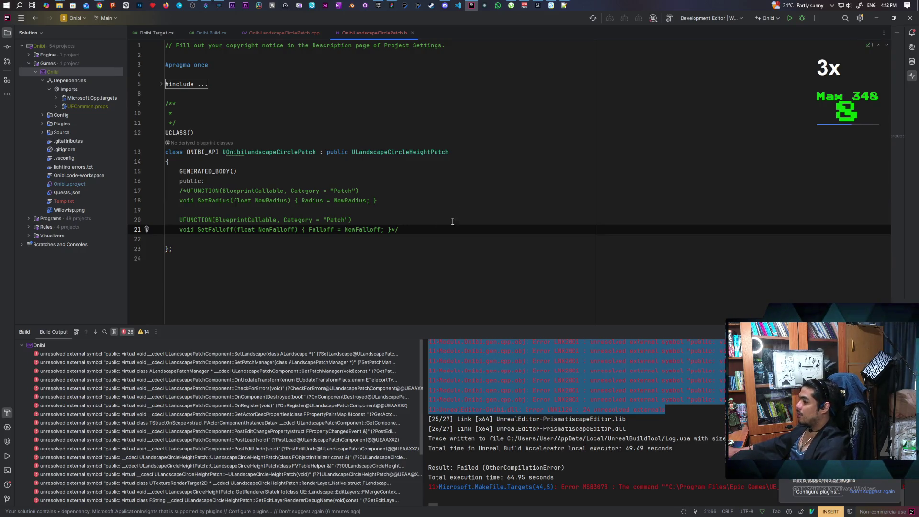
# Rebuild Onibi and scroll the Build Output through its 24 unresolved external symbol errors.
pyautogui.rightClick(53, 71)
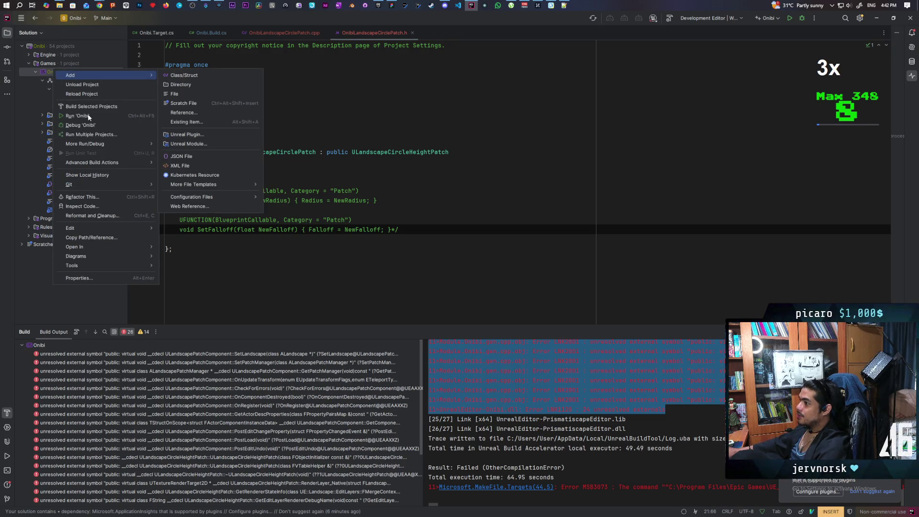
pyautogui.press('Escape')
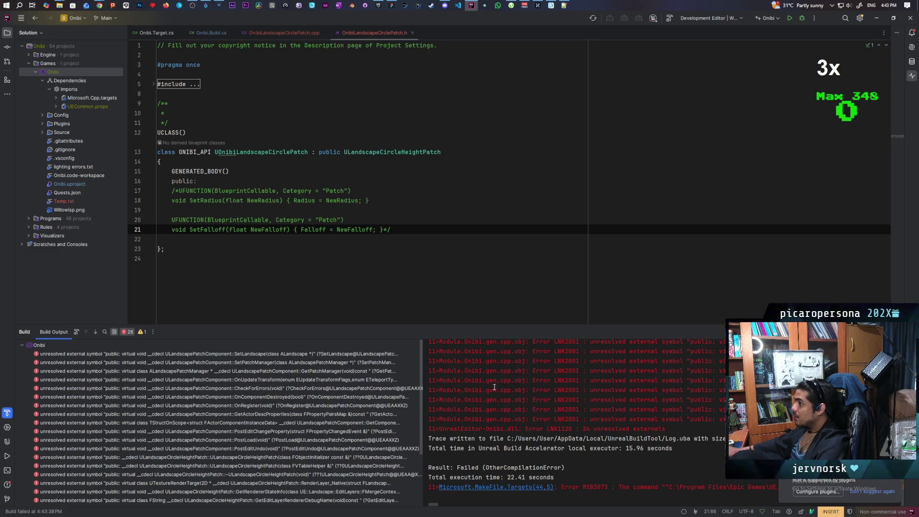
pyautogui.scroll(5, 510, 395)
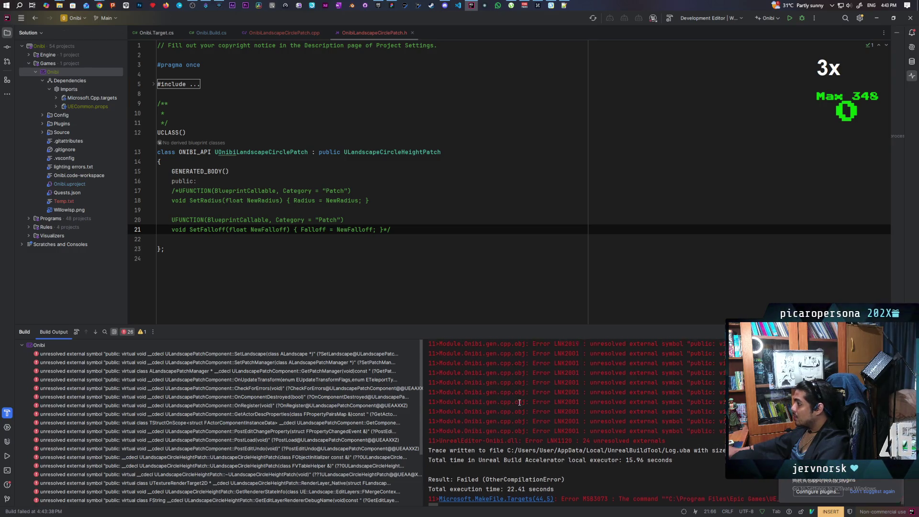
pyautogui.scroll(5, 520, 402)
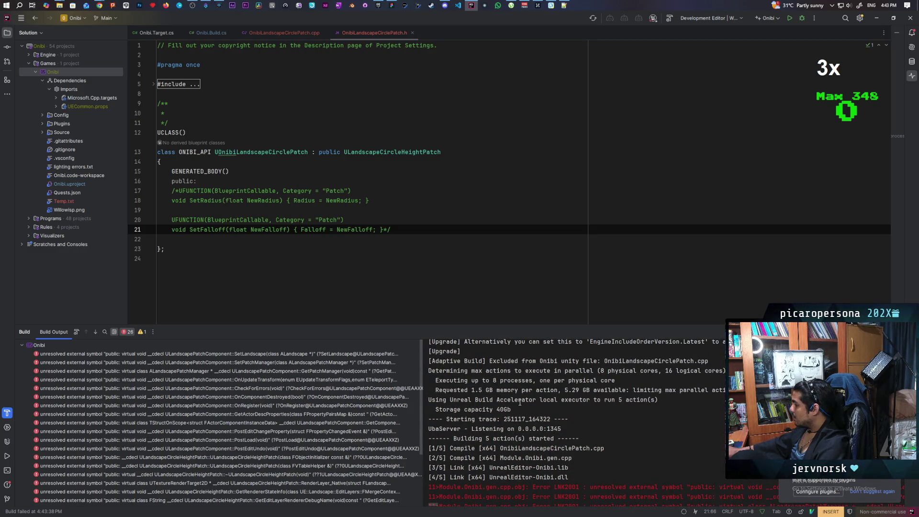
pyautogui.scroll(-3, 520, 401)
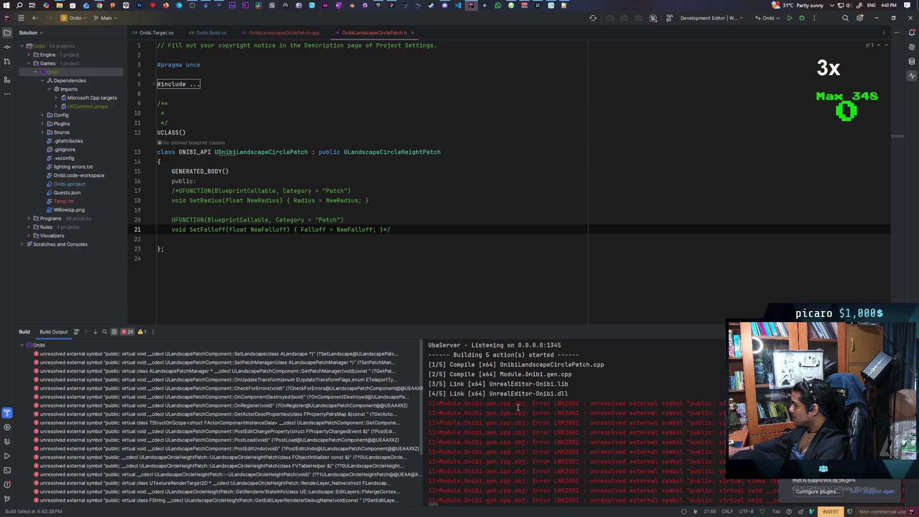
pyautogui.scroll(-3, 518, 407)
pyautogui.scroll(-2, 519, 411)
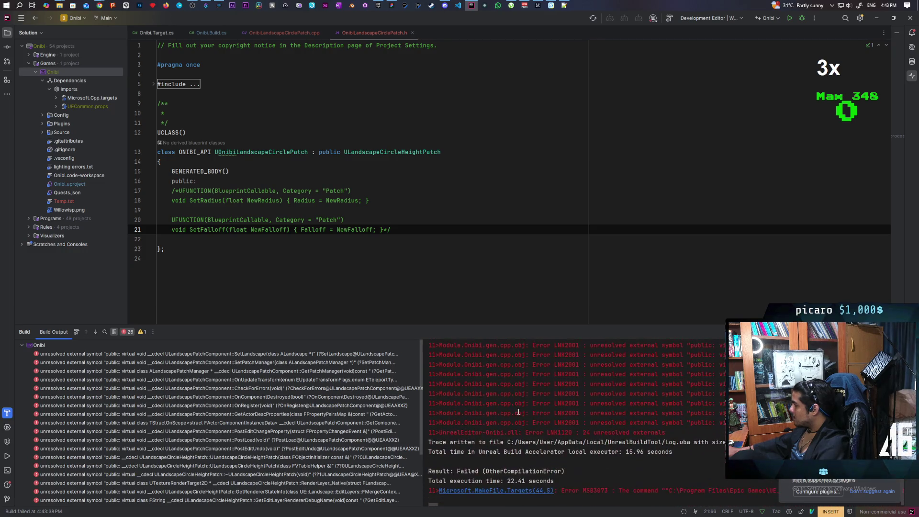
pyautogui.scroll(-1, 518, 411)
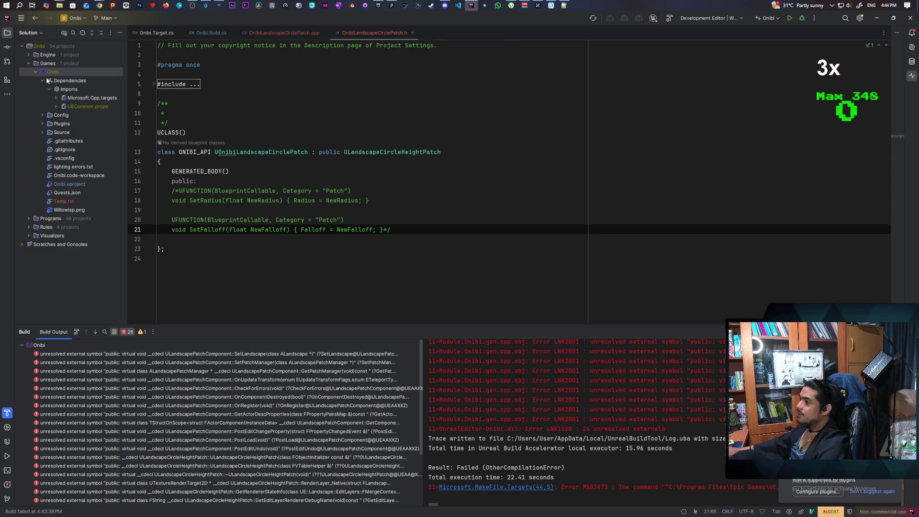
# Expand Source > Onibi and delete OnibiLandscapeCirclePatch.cpp and OnibiLandscapeCirclePatch.h, confirming each deletion.
pyautogui.click(34, 73)
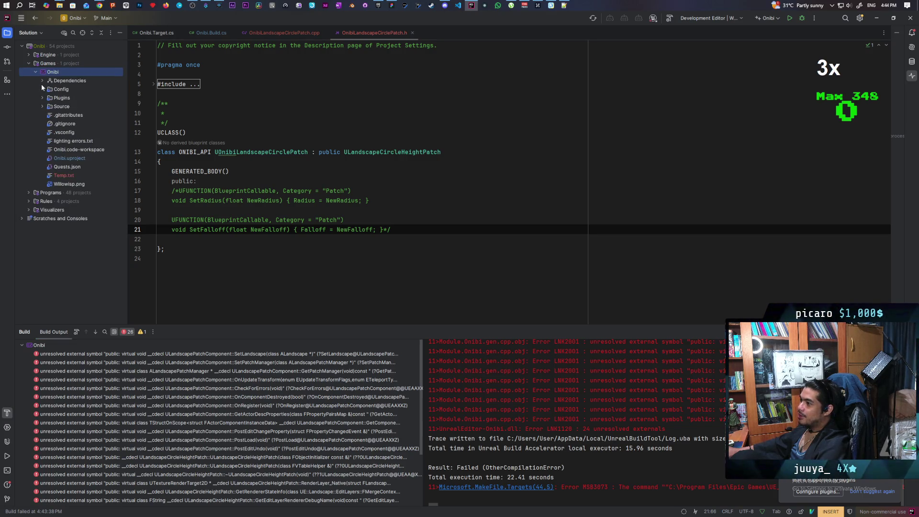
pyautogui.click(42, 105)
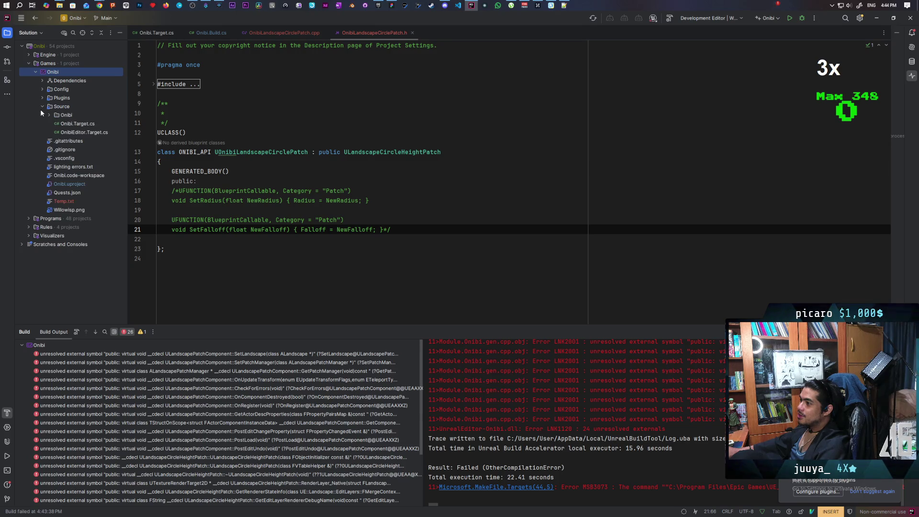
pyautogui.click(49, 115)
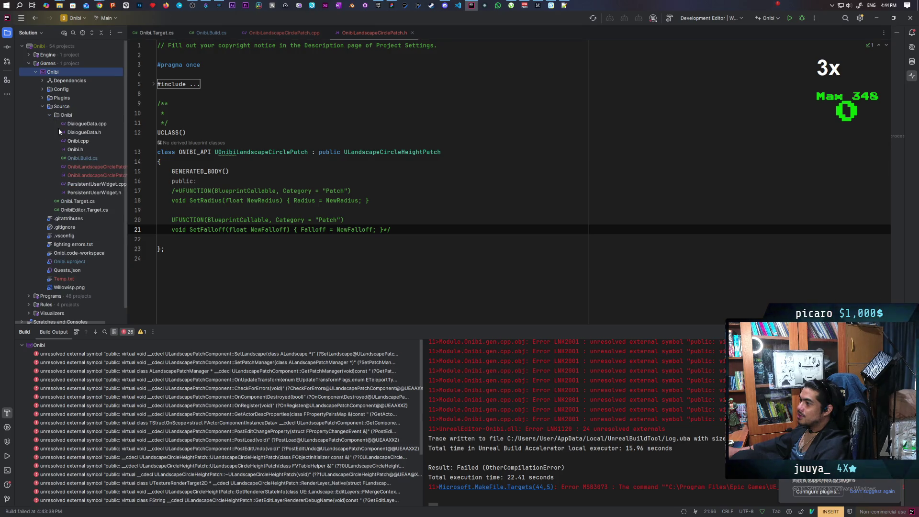
pyautogui.click(79, 167)
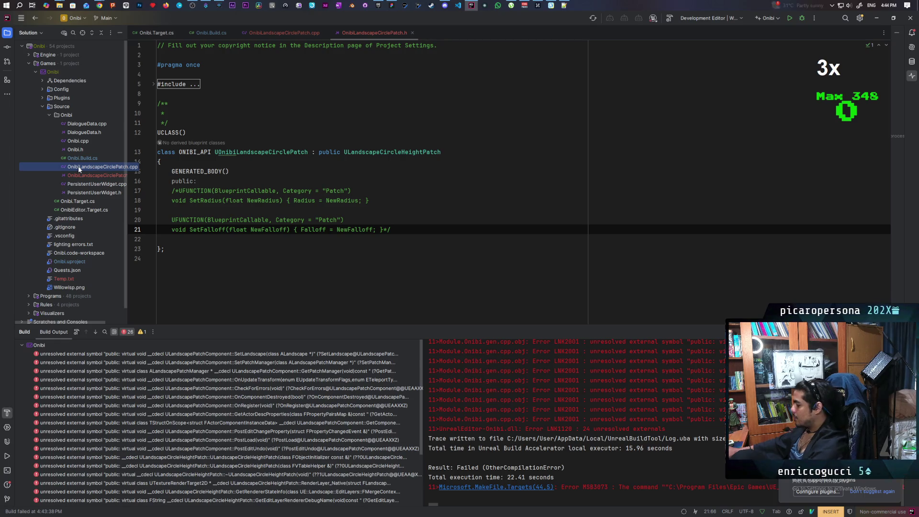
pyautogui.press('Delete')
pyautogui.click(469, 275)
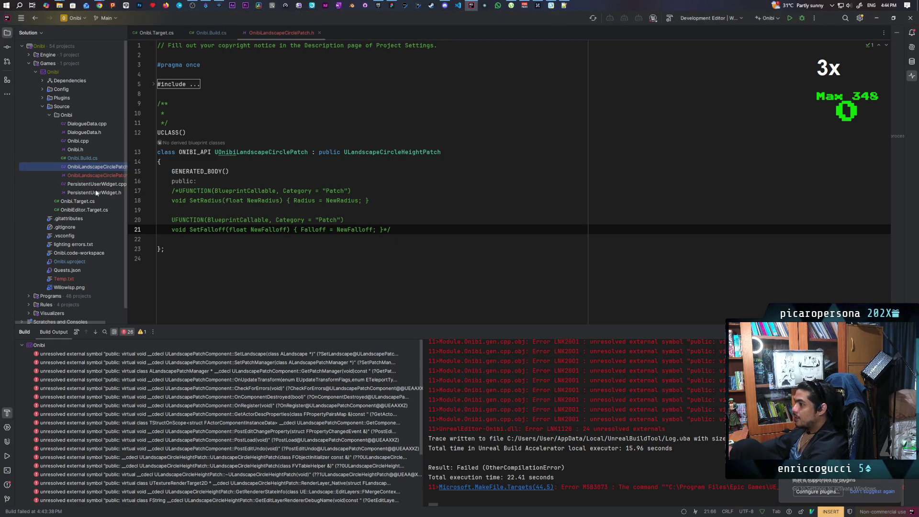
pyautogui.press('Delete')
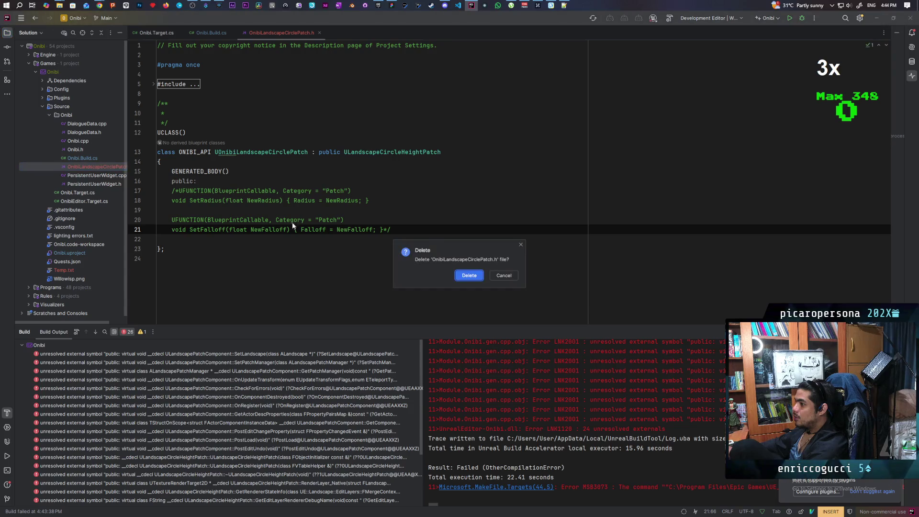
pyautogui.press('Return')
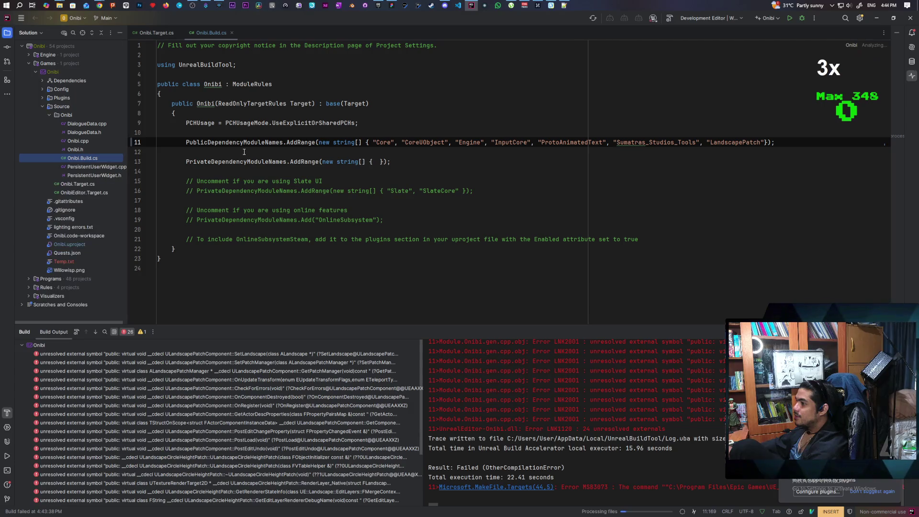
# Build the Onibi project successfully, then run 'Onibi' to launch the Unreal editor.
pyautogui.rightClick(46, 72)
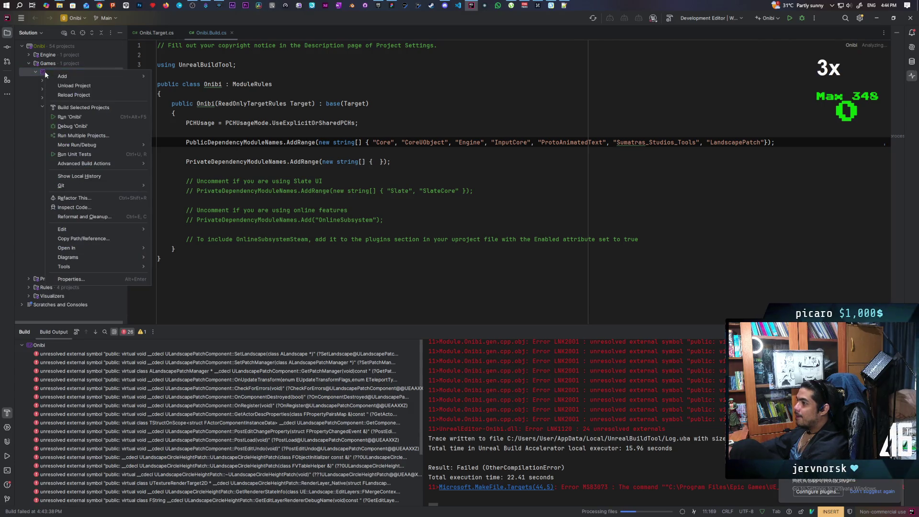
pyautogui.click(87, 108)
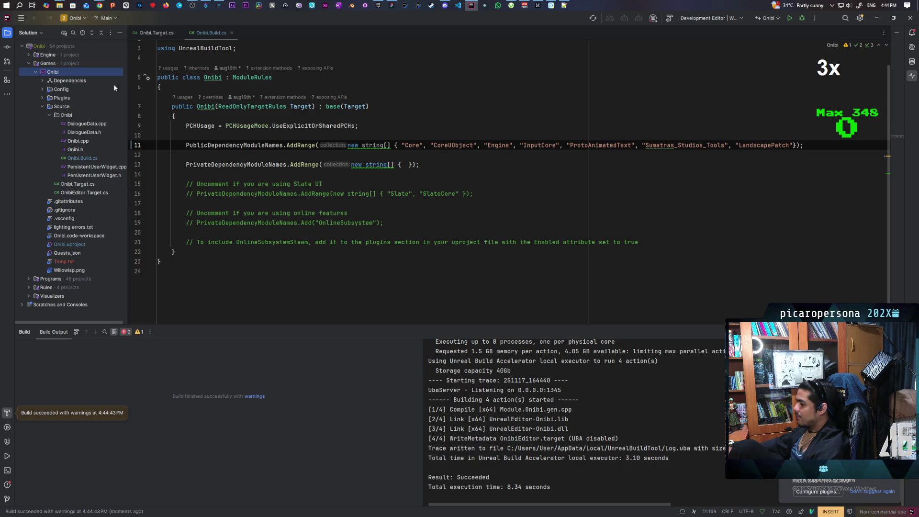
pyautogui.rightClick(51, 76)
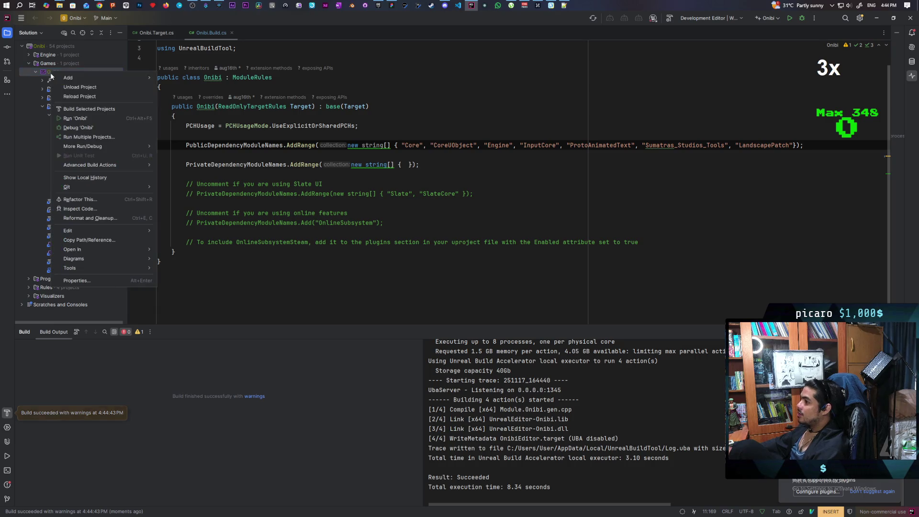
pyautogui.click(119, 119)
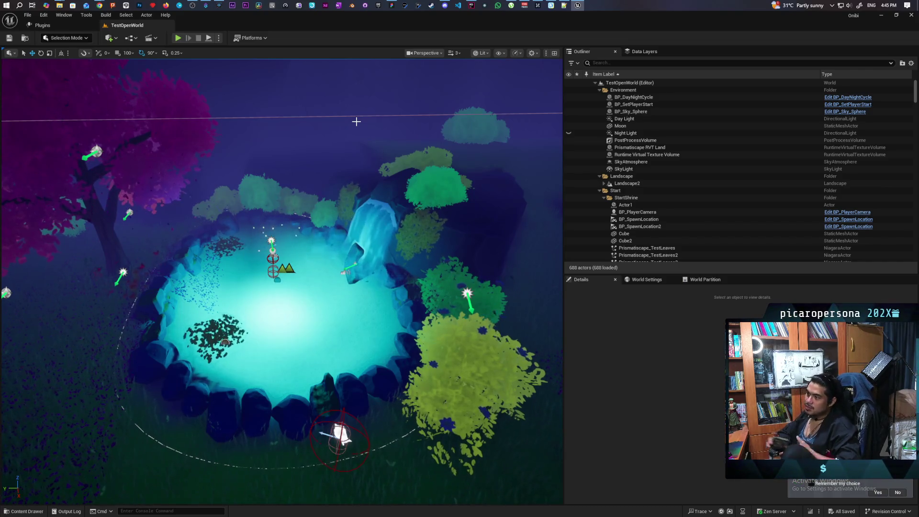
# Close the Plugins tab, open BaseMap from the Levels folder, and fly to its pond.
pyautogui.middleClick(59, 26)
pyautogui.click(25, 37)
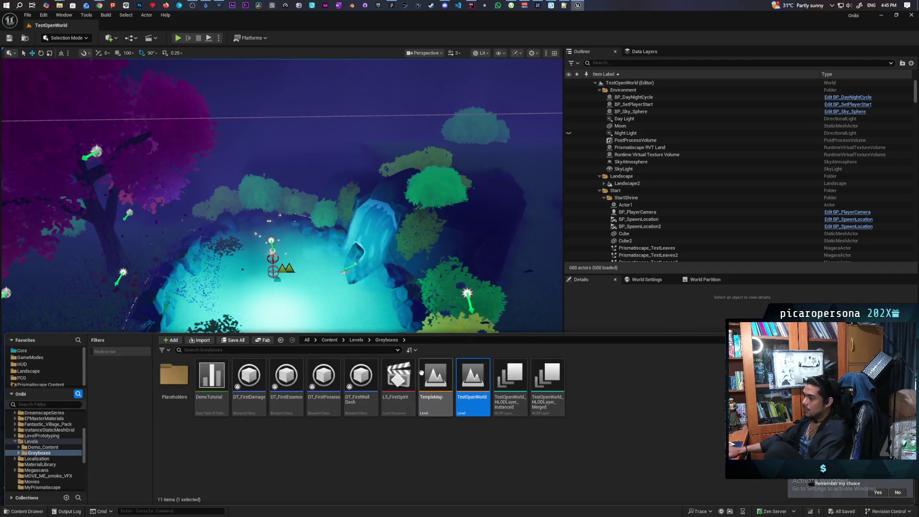
pyautogui.click(356, 340)
pyautogui.click(244, 384)
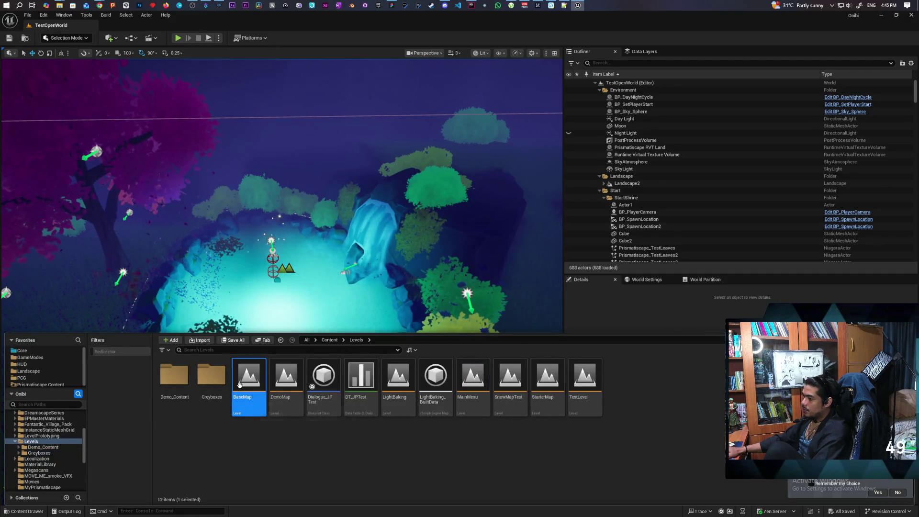
pyautogui.doubleClick(244, 384)
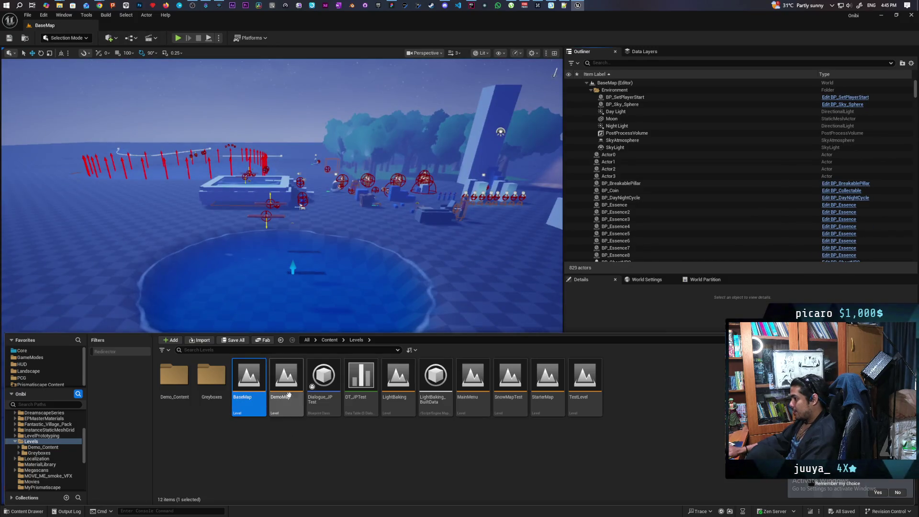
pyautogui.moveTo(335, 287)
pyautogui.mouseDown()
pyautogui.moveTo(345, 324)
pyautogui.moveTo(345, 273)
pyautogui.moveTo(343, 292)
pyautogui.moveTo(326, 252)
pyautogui.mouseUp()
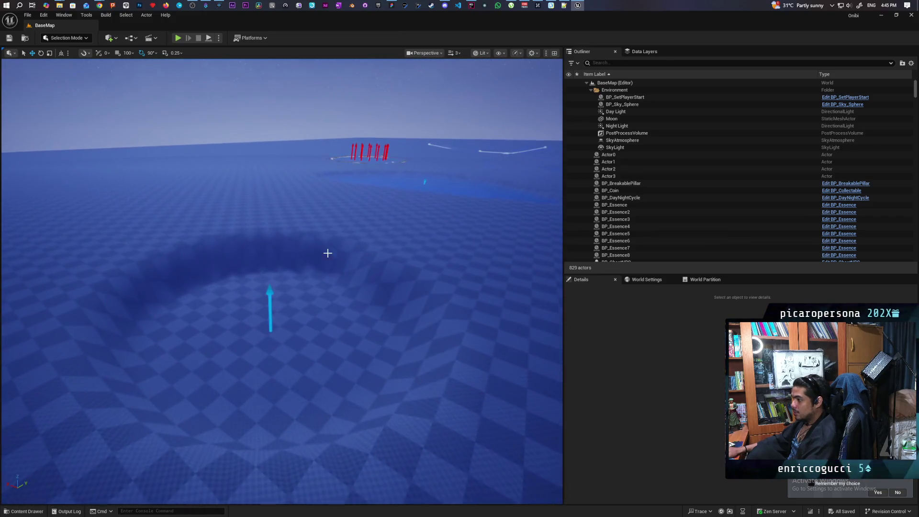
# Regenerate BP_LakeDeform2's PCG component so its lake gets a water surface.
pyautogui.click(271, 298)
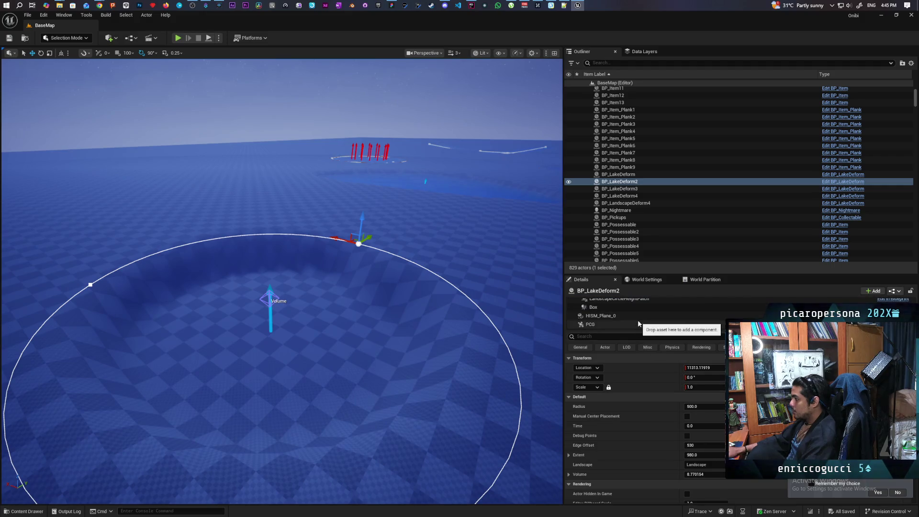
pyautogui.click(639, 324)
pyautogui.click(703, 435)
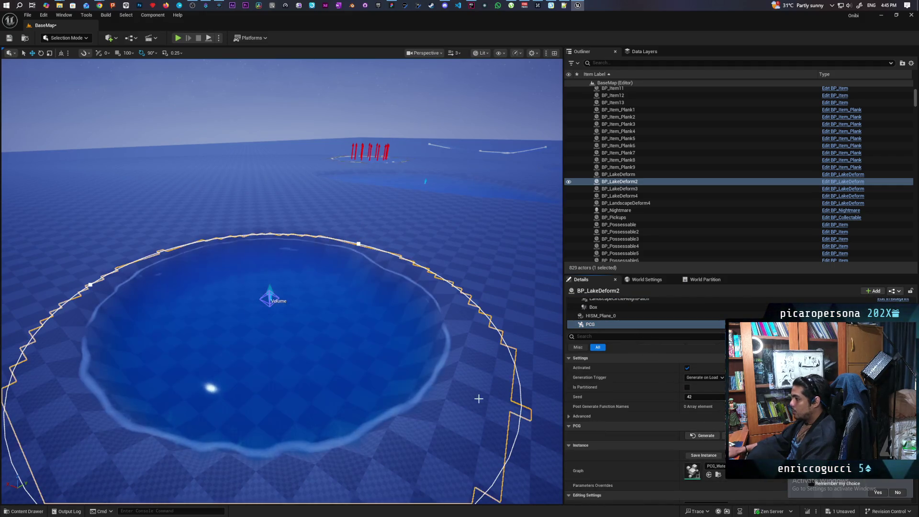
pyautogui.scroll(-10, 478, 398)
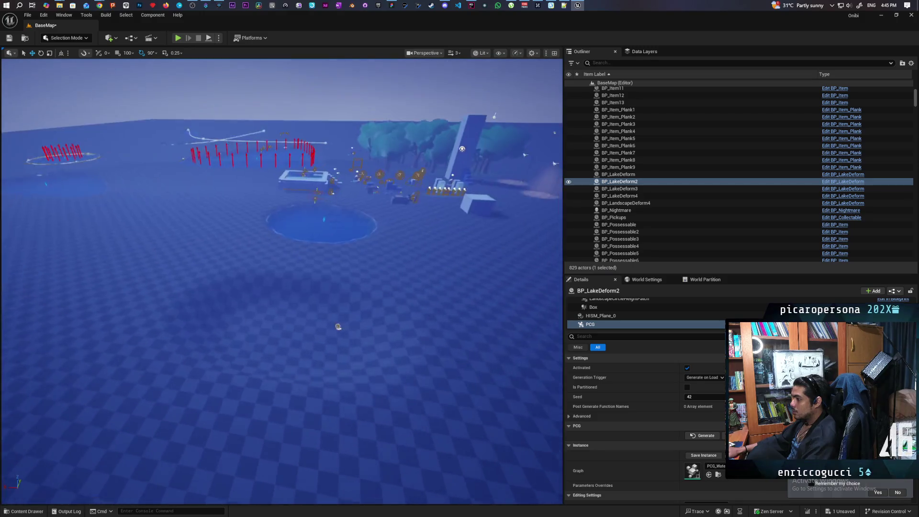
# Slide bptest along X and inspect its LandscapeCircleHeightPatch (Radius 500, Falloff 2000, Priority 1262).
pyautogui.moveTo(349, 401); pyautogui.dragTo(349, 402)
pyautogui.click(304, 343)
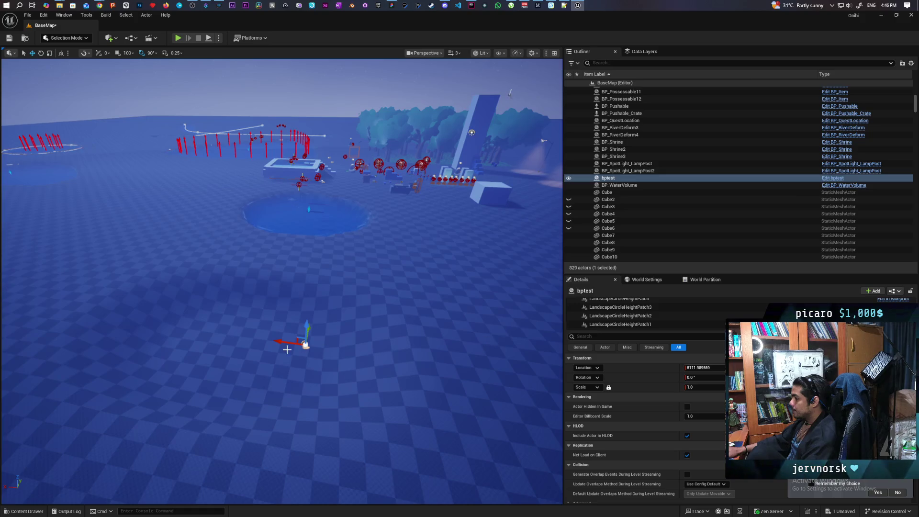
pyautogui.moveTo(286, 343)
pyautogui.mouseDown()
pyautogui.moveTo(383, 348)
pyautogui.moveTo(309, 343)
pyautogui.mouseUp()
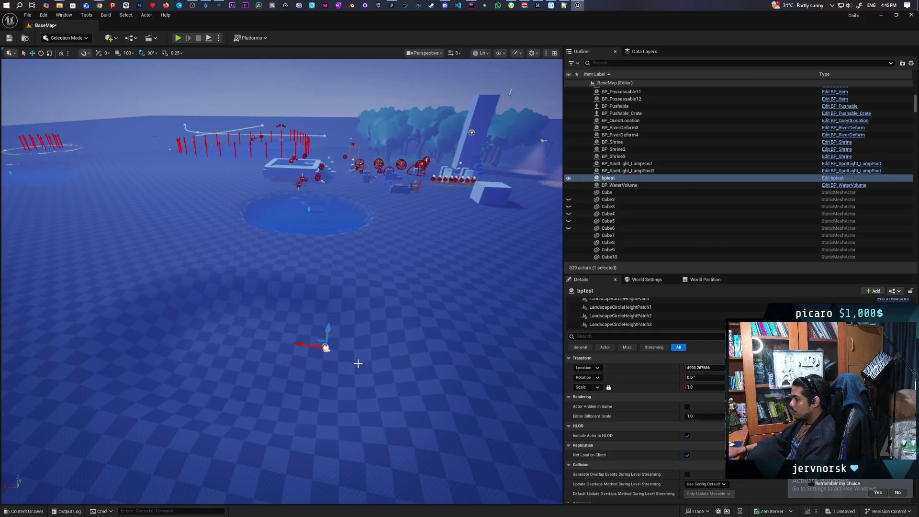
pyautogui.moveTo(358, 363)
pyautogui.mouseDown()
pyautogui.moveTo(392, 347)
pyautogui.moveTo(392, 382)
pyautogui.mouseUp()
pyautogui.scroll(2, 624, 326)
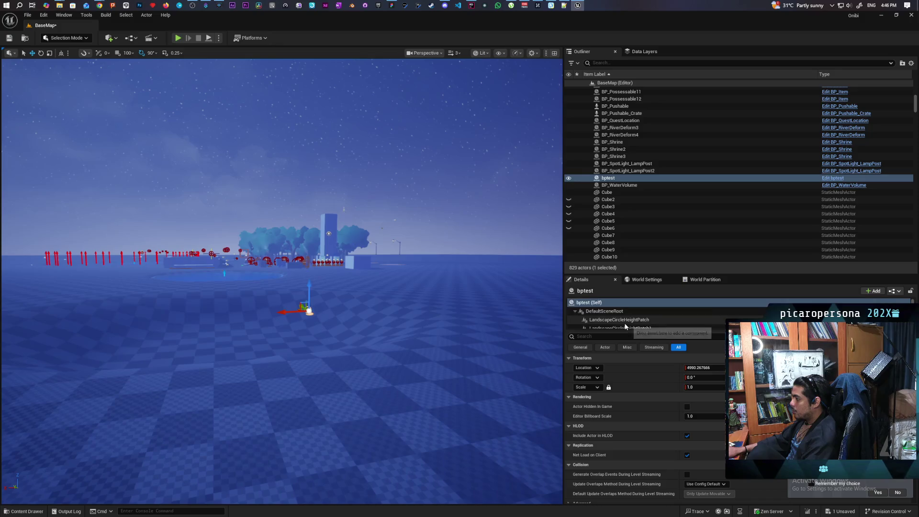
pyautogui.click(622, 320)
pyautogui.scroll(-5, 627, 400)
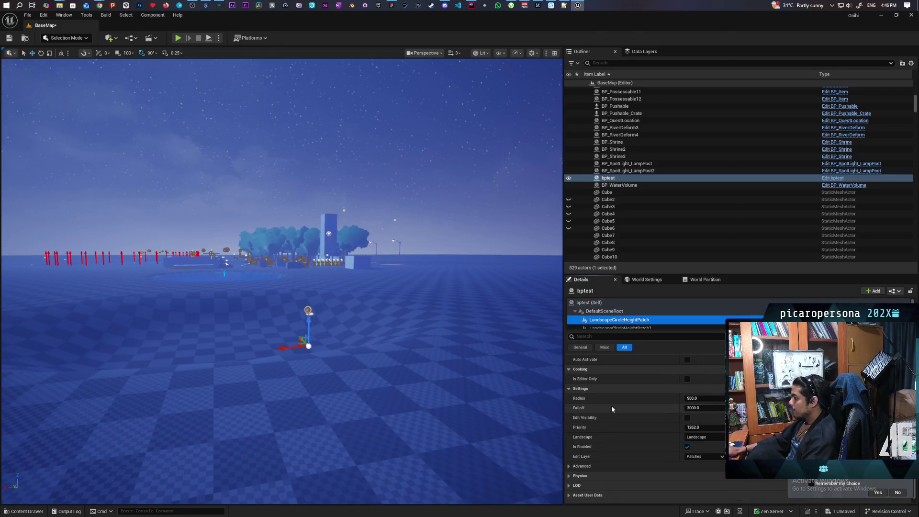
pyautogui.moveTo(526, 392)
pyautogui.mouseDown()
pyautogui.moveTo(526, 379)
pyautogui.moveTo(527, 398)
pyautogui.moveTo(474, 432)
pyautogui.mouseUp()
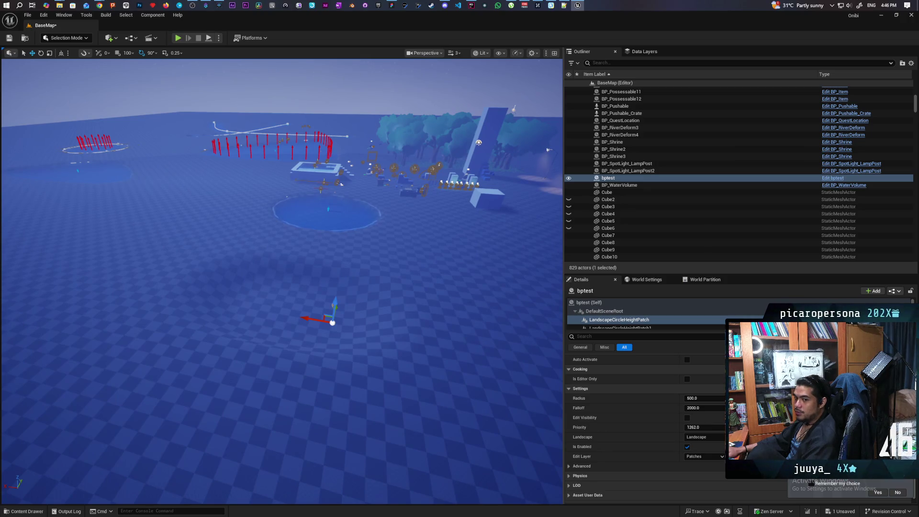
pyautogui.moveTo(474, 433)
pyautogui.mouseDown()
pyautogui.moveTo(459, 417)
pyautogui.moveTo(435, 414)
pyautogui.moveTo(427, 393)
pyautogui.moveTo(345, 382)
pyautogui.mouseUp()
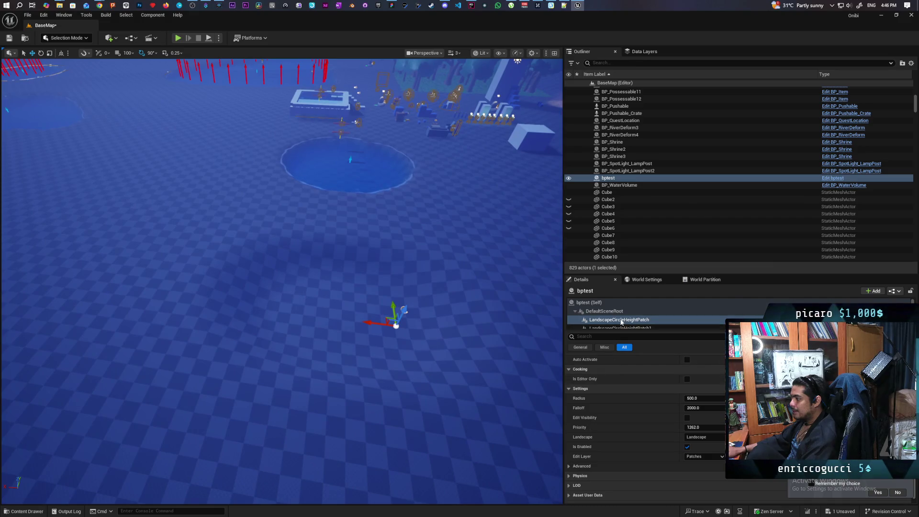
pyautogui.click(38, 513)
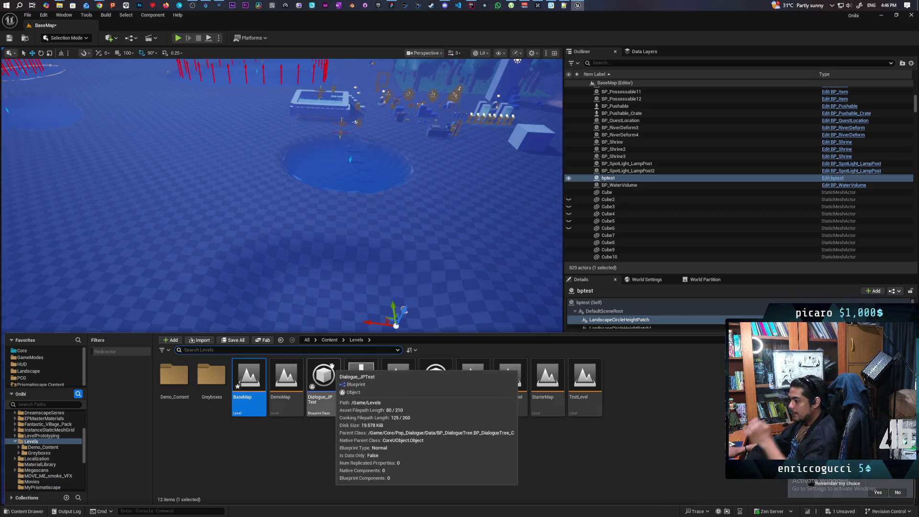
# In BP_LakeDeform4's folder, create a Blueprint class with LandscapeCircleHeightPatch as parent.
pyautogui.click(381, 154)
pyautogui.hotkey('ctrl', 'b')
pyautogui.rightClick(449, 422)
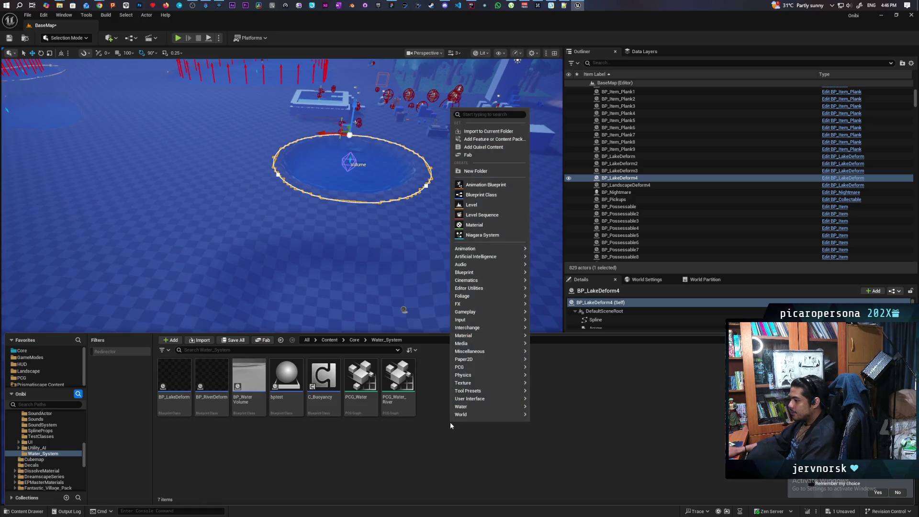
pyautogui.click(490, 194)
pyautogui.write('obj')
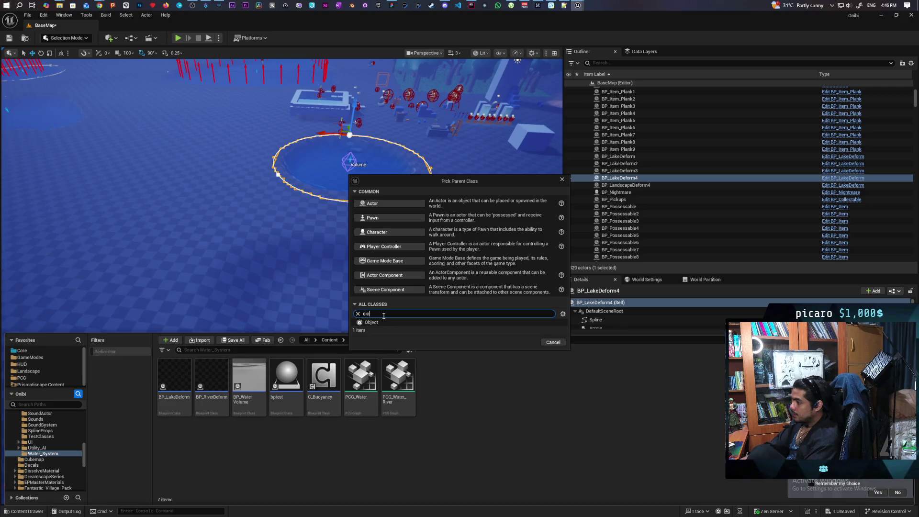
pyautogui.write('cle')
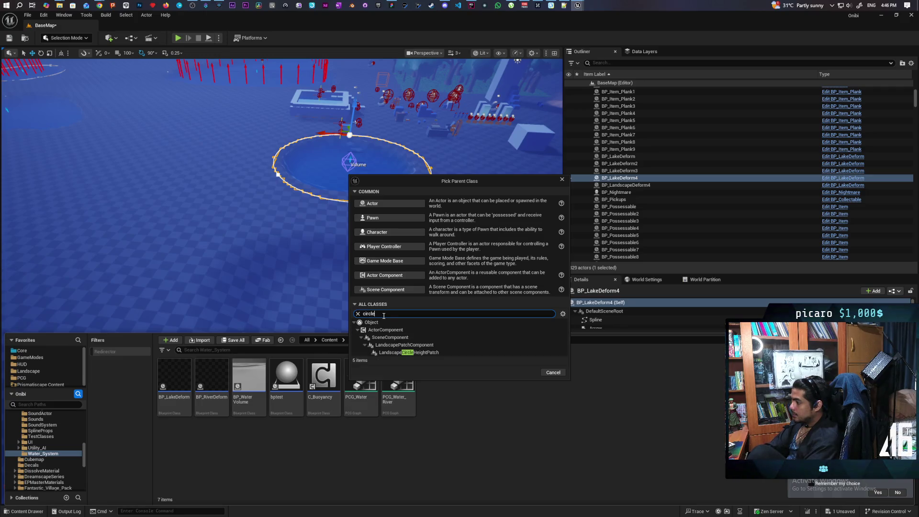
pyautogui.click(409, 352)
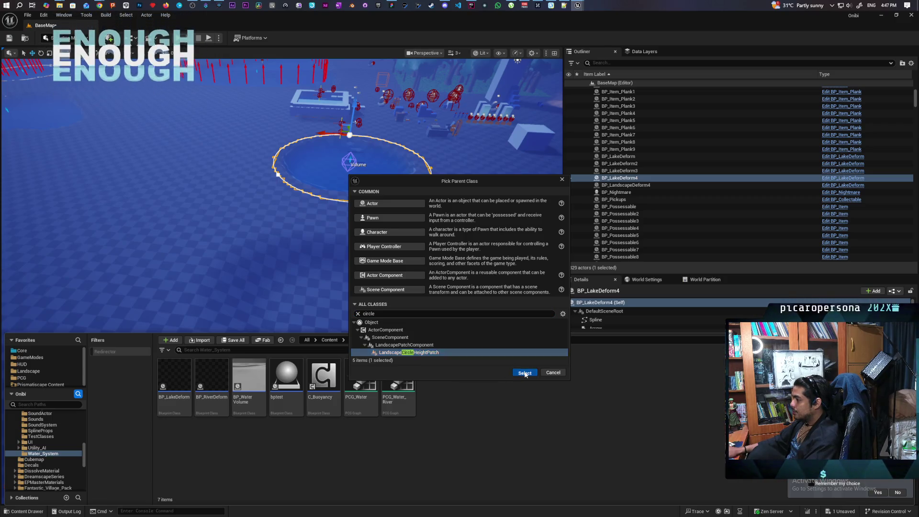
pyautogui.click(525, 372)
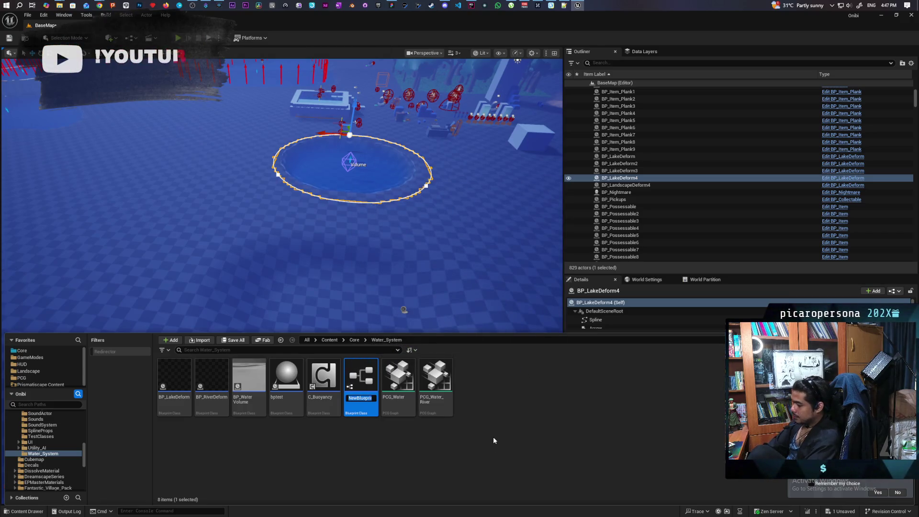
# Name the new Blueprint OnibiCircleHeightPatch and save all changes.
pyautogui.write('Onibi')
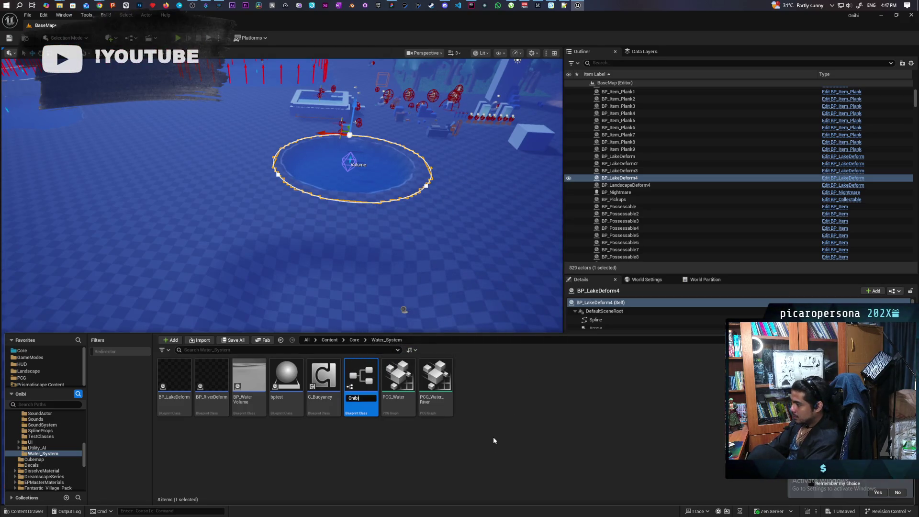
pyautogui.press('BackSpace')
pyautogui.press('BackSpace')
pyautogui.press('BackSpace')
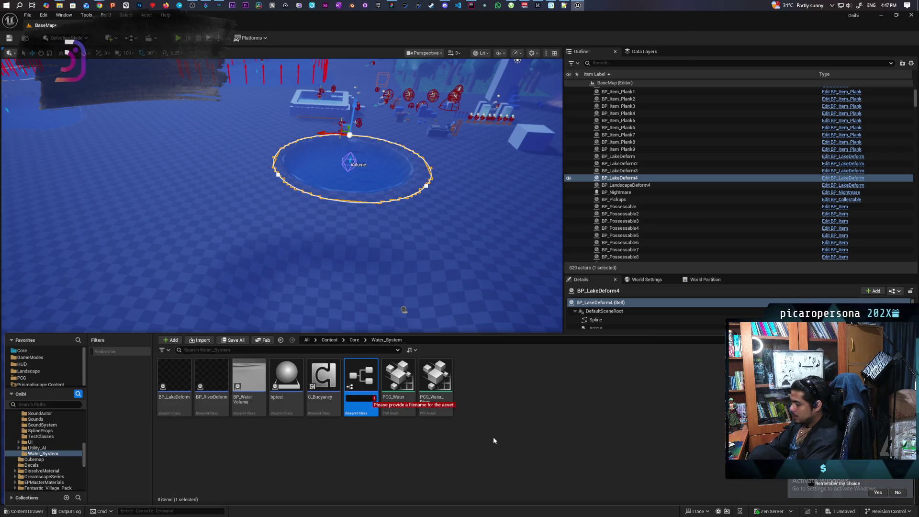
pyautogui.write('C_')
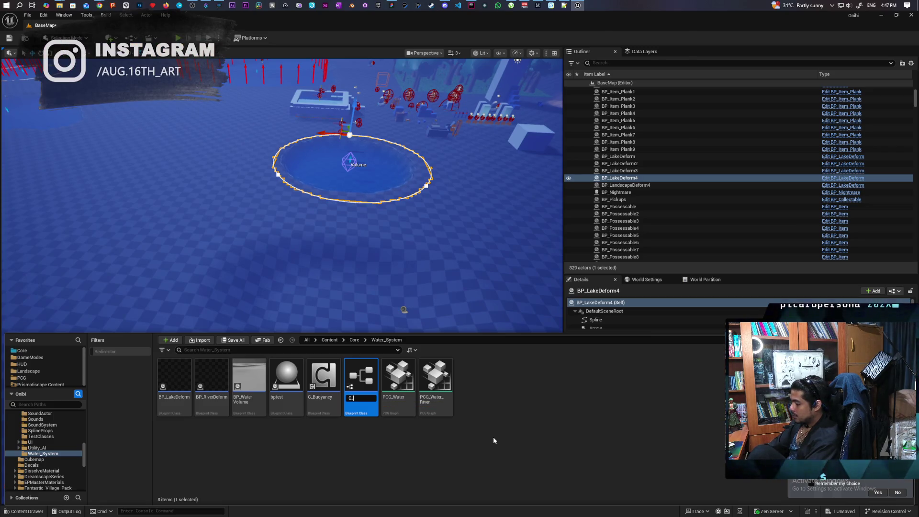
pyautogui.press('BackSpace')
pyautogui.press('BackSpace')
pyautogui.write('OnibiCircle')
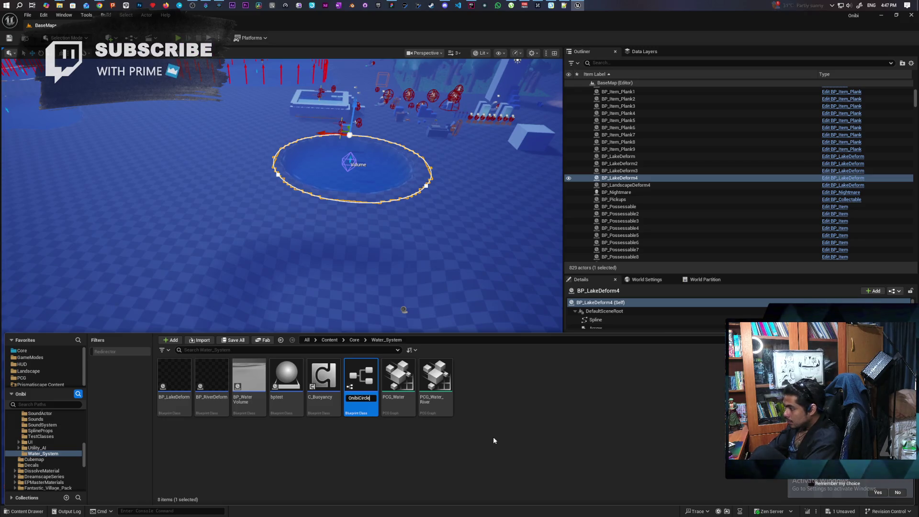
pyautogui.write('Height')
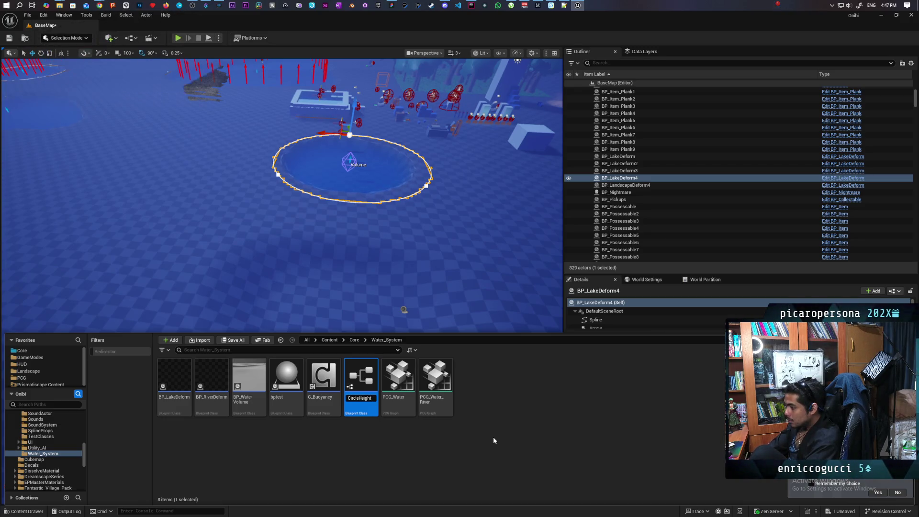
pyautogui.write('Patch')
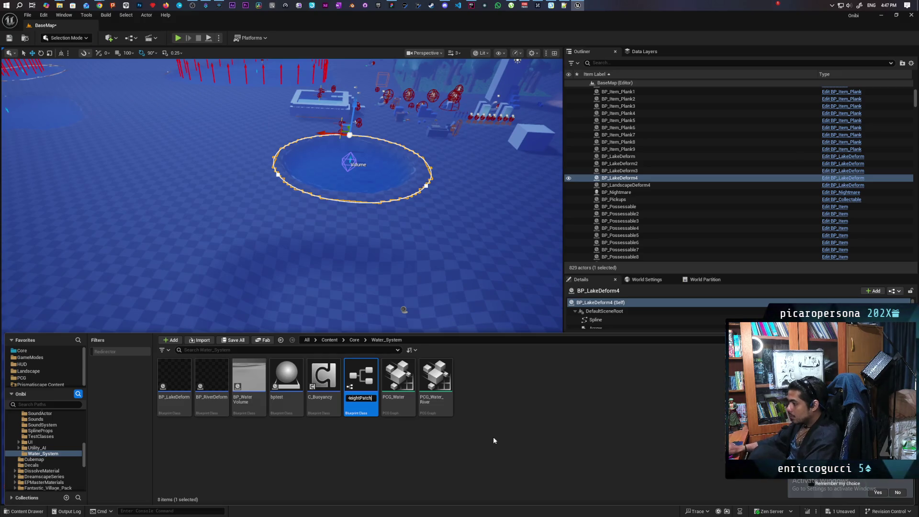
pyautogui.press('Return')
pyautogui.hotkey('ctrl', 'shift', 's')
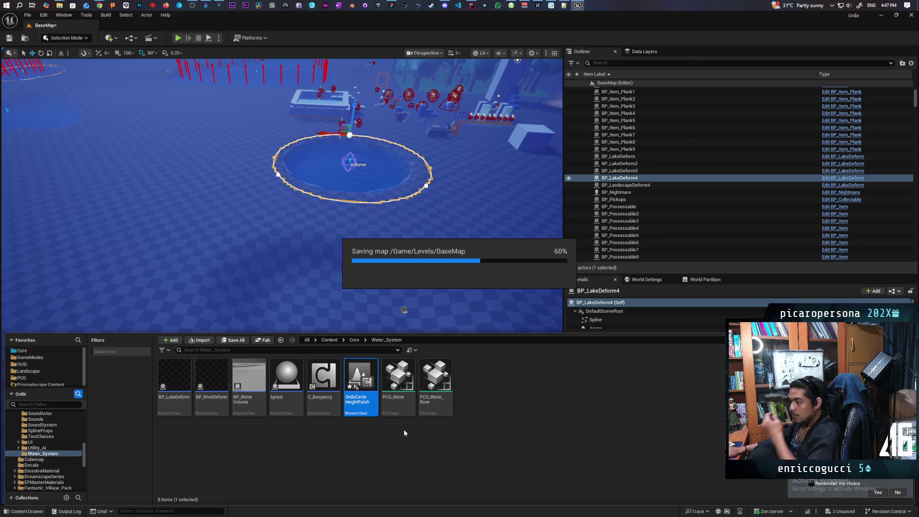
# Open the OnibiCircleHeightPatch Blueprint and search for set/get radius nodes without adding any.
pyautogui.doubleClick(365, 383)
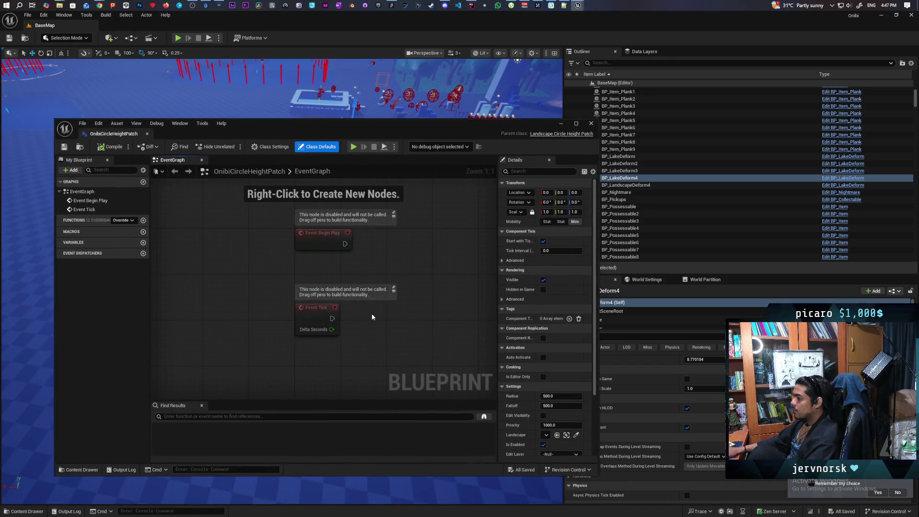
pyautogui.moveTo(363, 349); pyautogui.dragTo(309, 309)
pyautogui.rightClick(285, 317)
pyautogui.write('s')
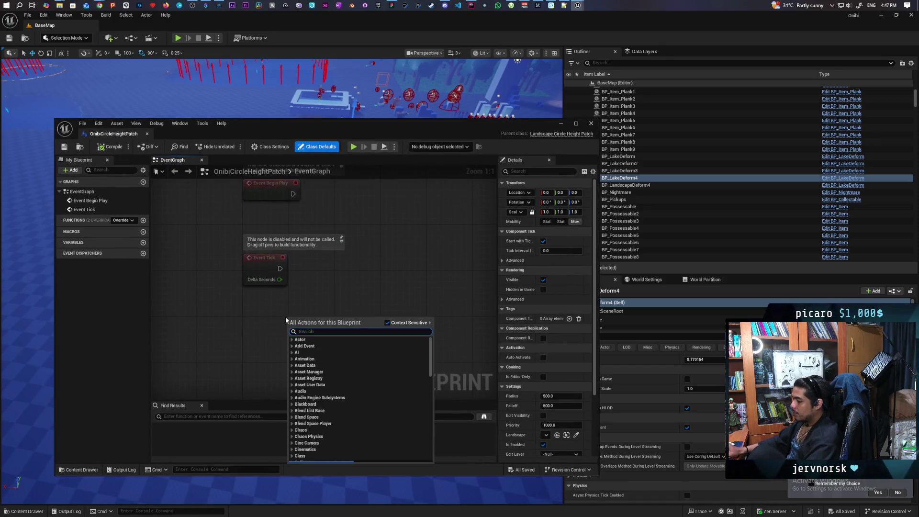
pyautogui.write('et radius')
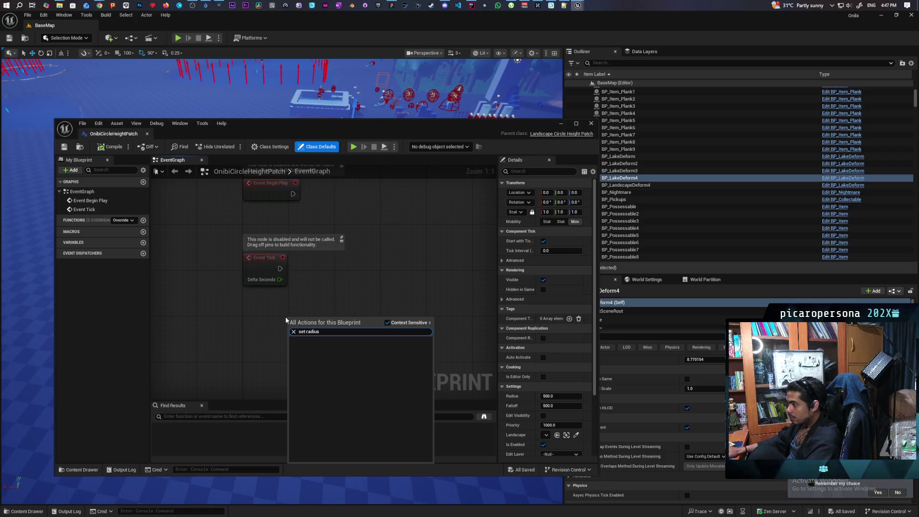
pyautogui.click(388, 309)
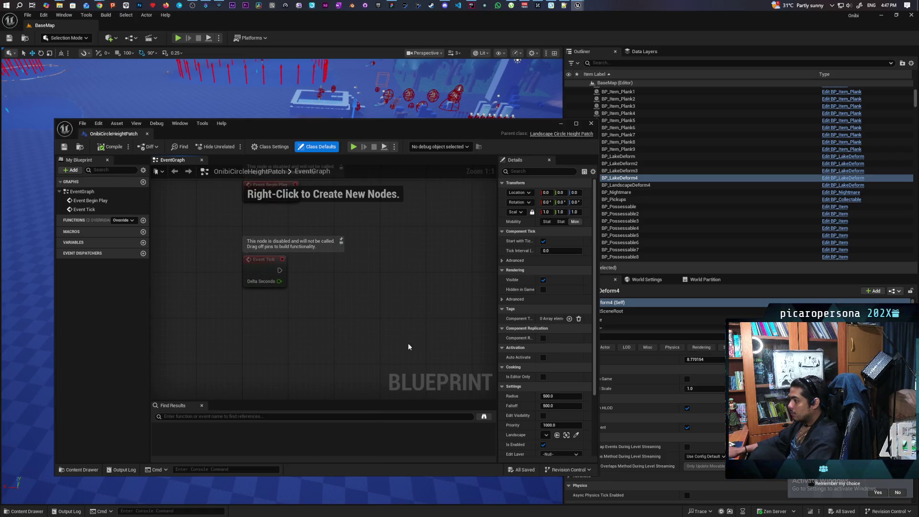
pyautogui.rightClick(333, 328)
pyautogui.write('ger')
pyautogui.press('BackSpace')
pyautogui.write('t')
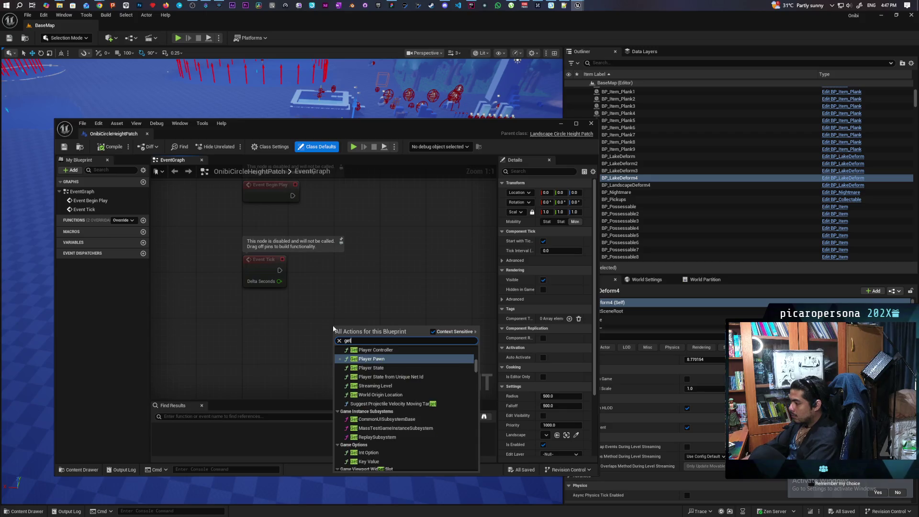
pyautogui.write(' radiu')
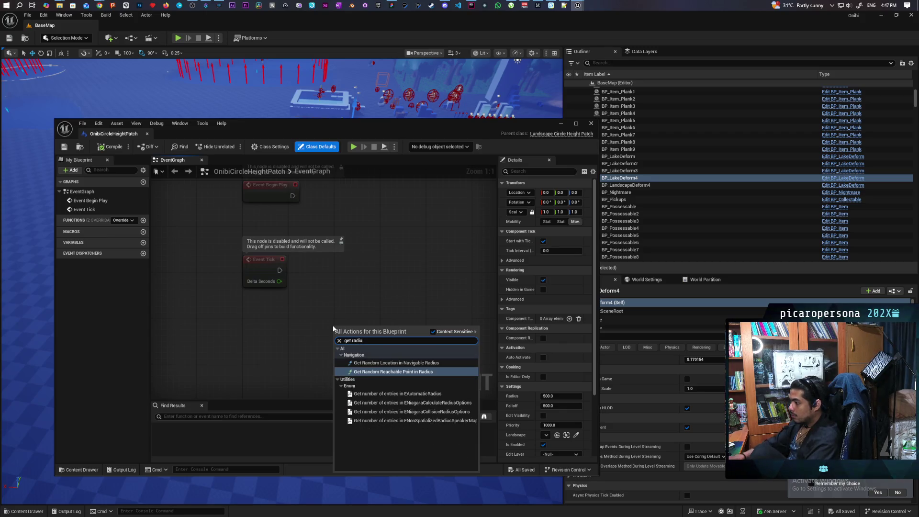
pyautogui.click(364, 307)
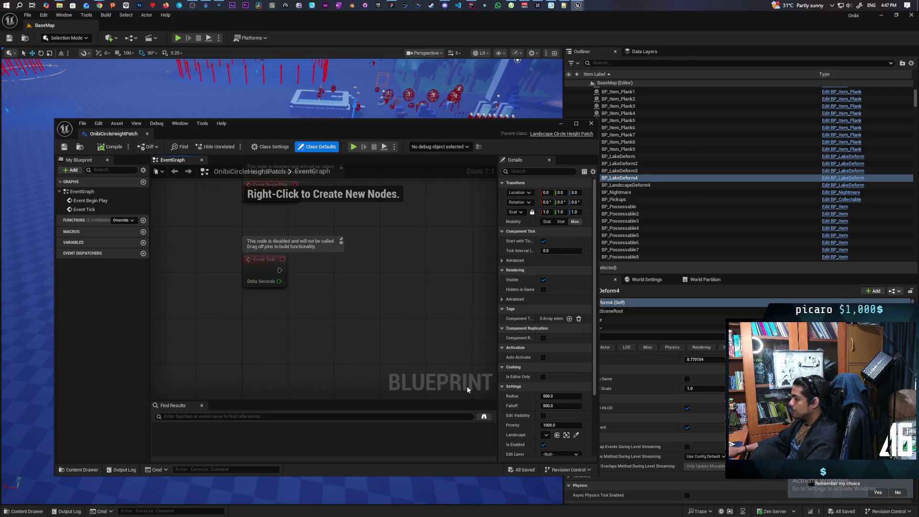
# Set the default Falloff to 2000, save, and dock the Blueprint editor beside BaseMap.
pyautogui.click(556, 405)
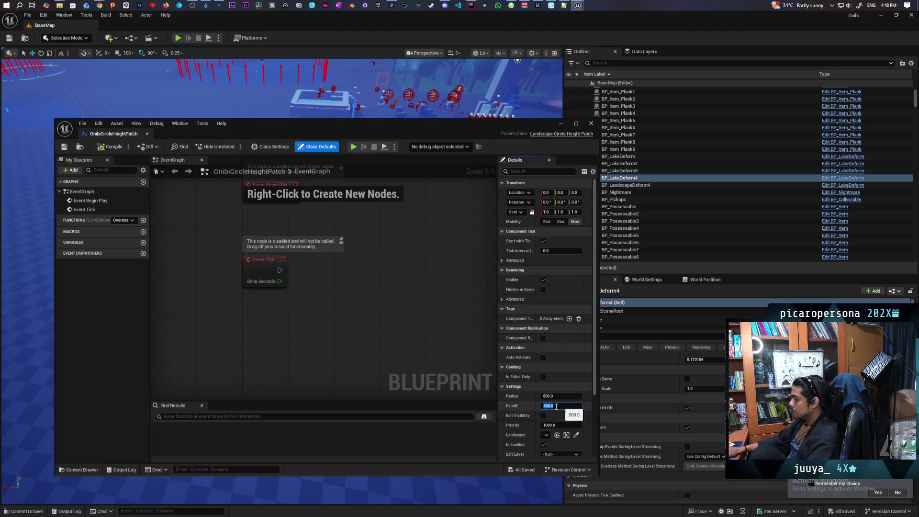
pyautogui.write('200')
pyautogui.press('Return')
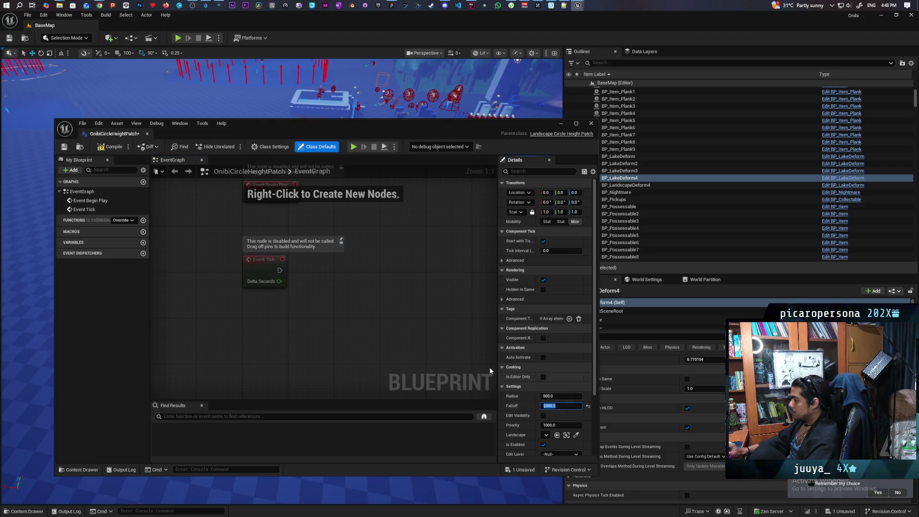
pyautogui.click(65, 148)
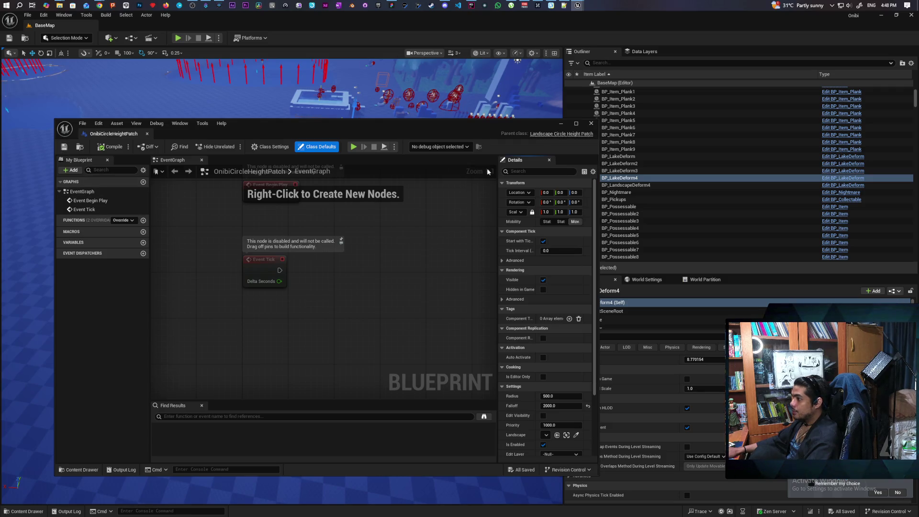
pyautogui.moveTo(466, 125); pyautogui.dragTo(423, 238)
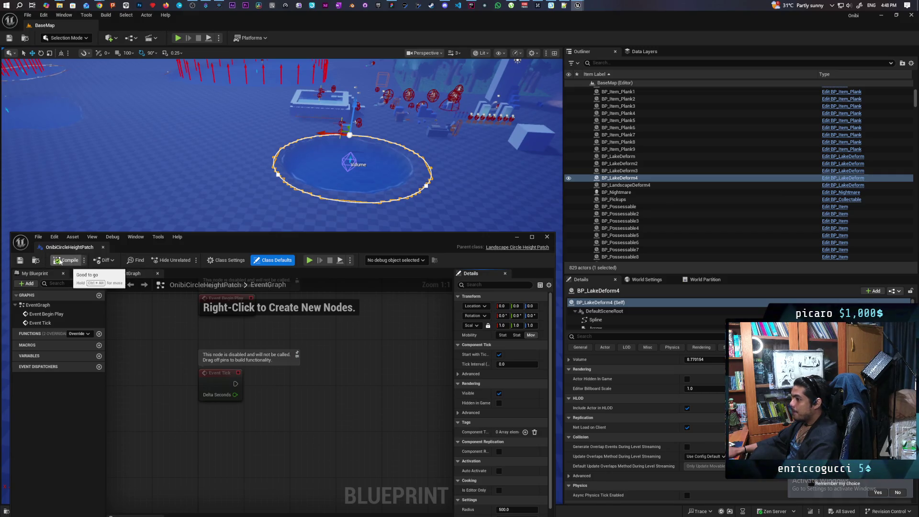
pyautogui.moveTo(83, 252)
pyautogui.mouseDown()
pyautogui.moveTo(180, 78)
pyautogui.moveTo(145, 28)
pyautogui.mouseUp()
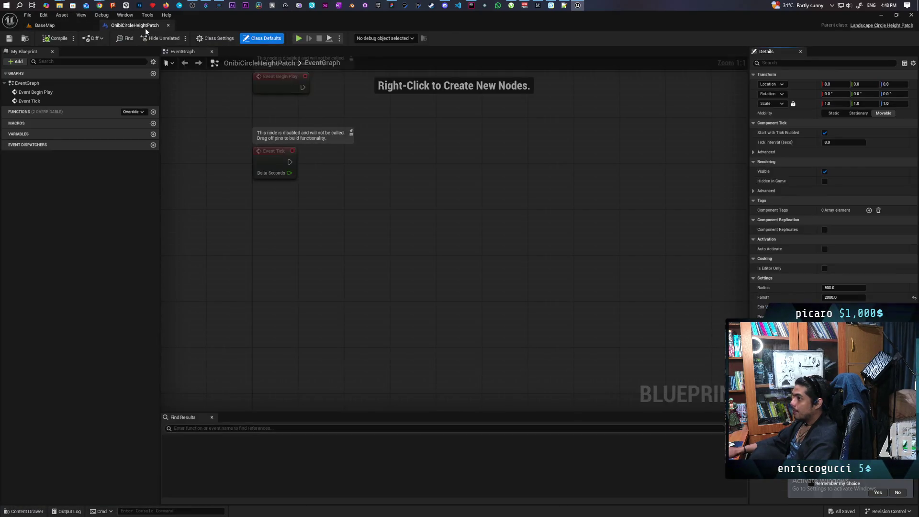
# Back in BaseMap, delete the bptest actor and select the BP_LakeDeform4 and BP_LakeDeform2 lakes.
pyautogui.click(67, 26)
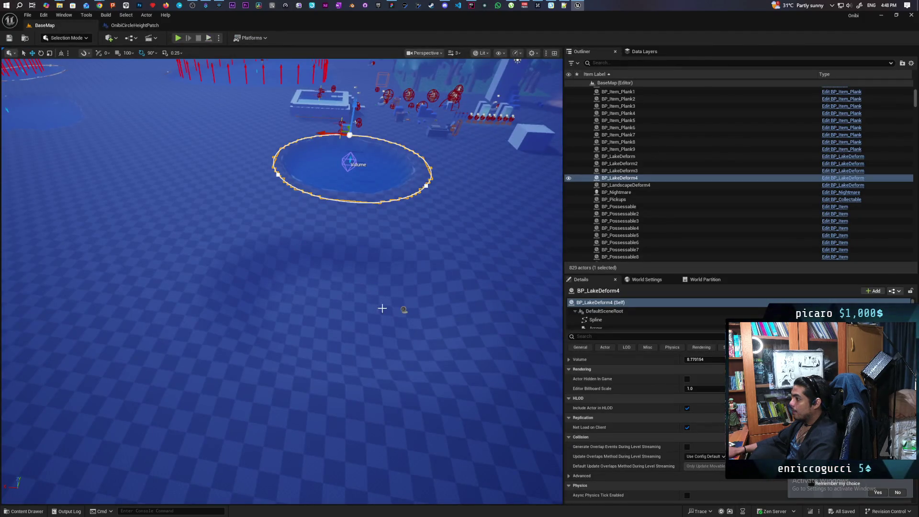
pyautogui.click(403, 311)
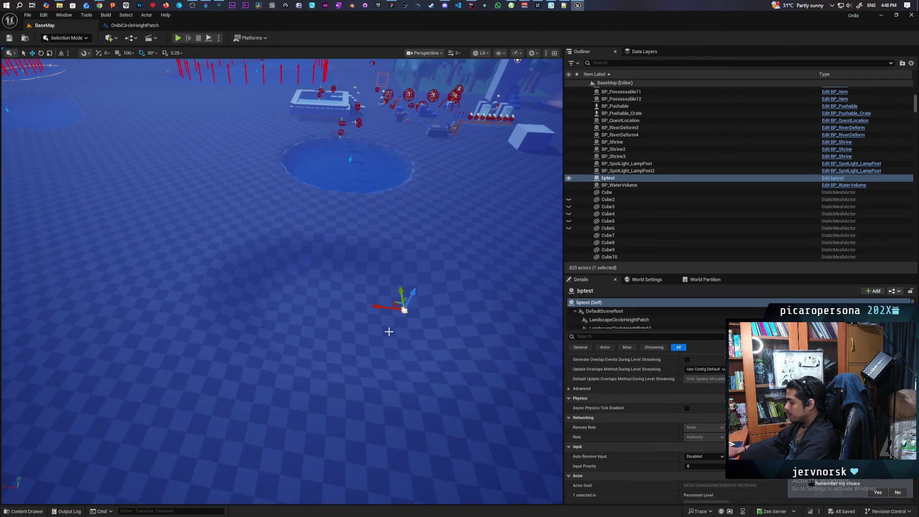
pyautogui.press('Delete')
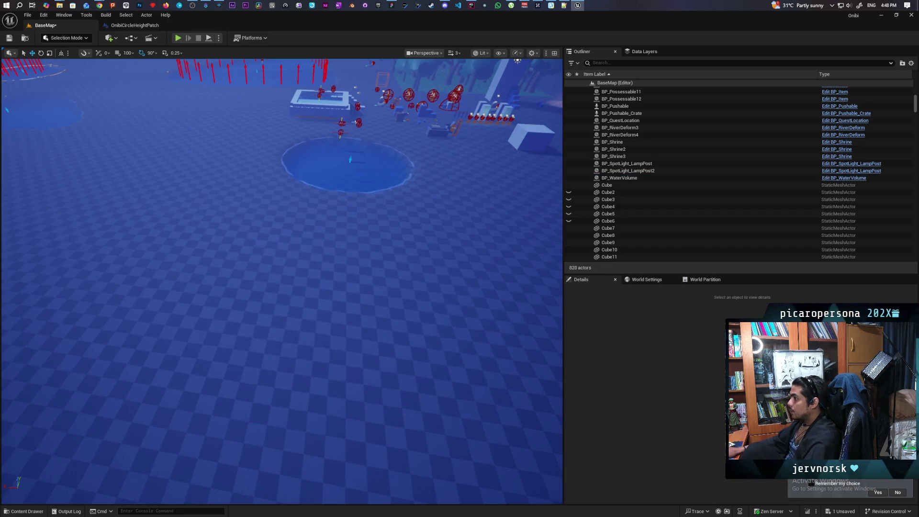
pyautogui.click(349, 165)
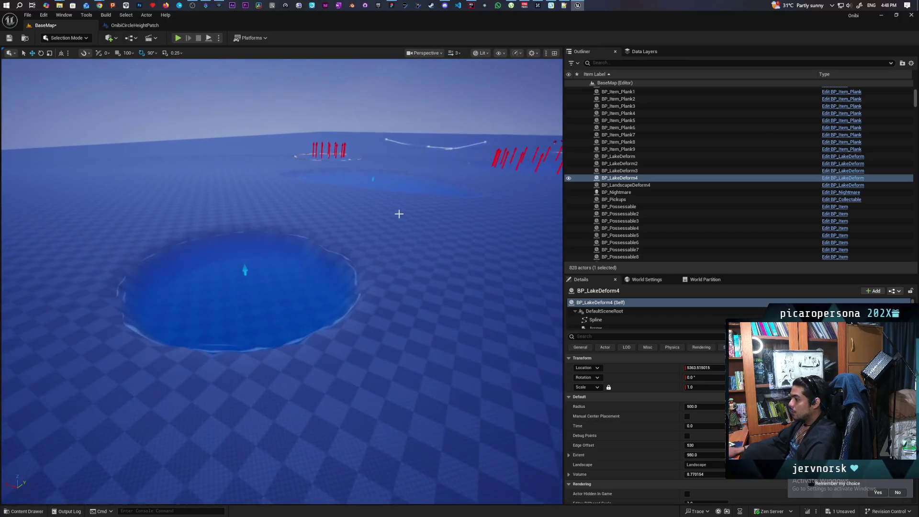
pyautogui.click(288, 292)
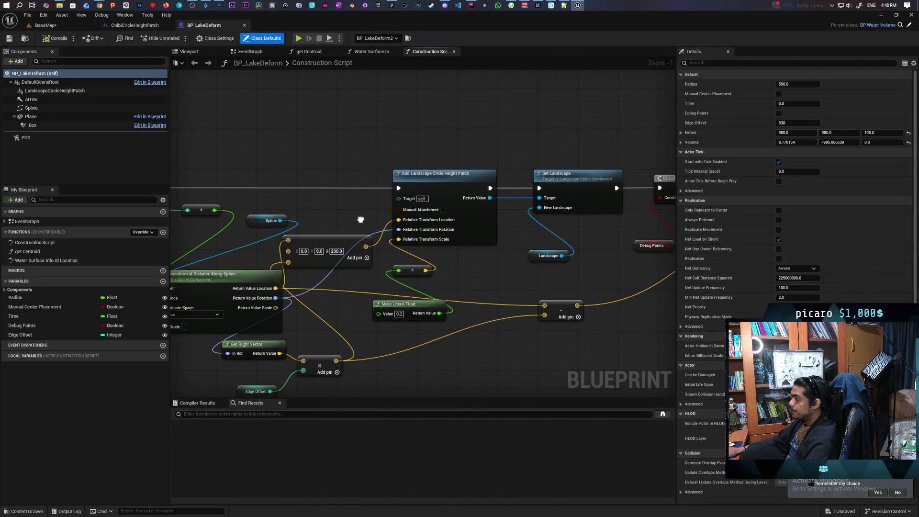
# Select the Add Landscape Circle Height Patch node and search 'add compo' without adding a node.
pyautogui.moveTo(360, 219); pyautogui.dragTo(355, 226)
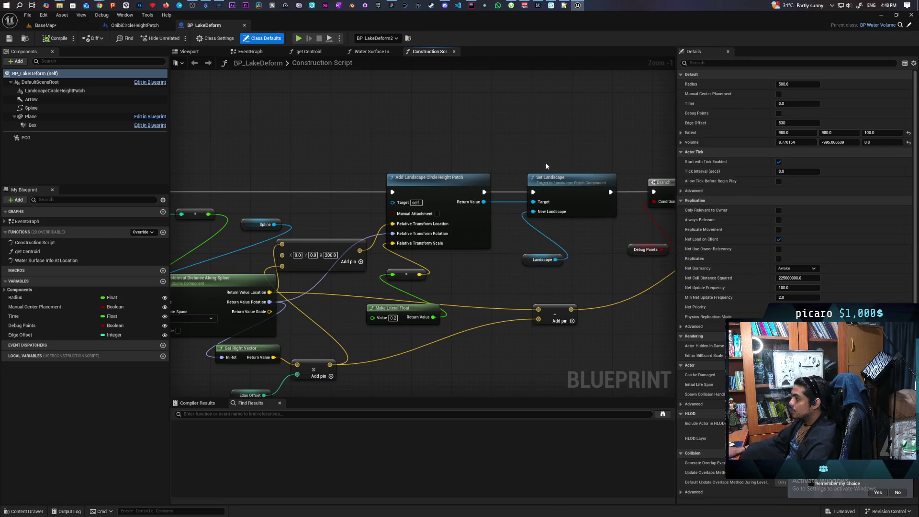
pyautogui.click(464, 182)
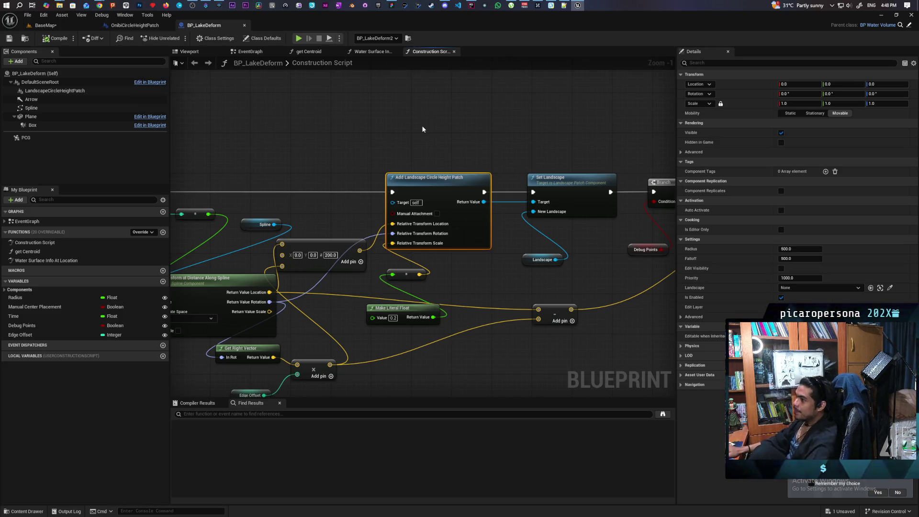
pyautogui.rightClick(423, 129)
pyautogui.write('add')
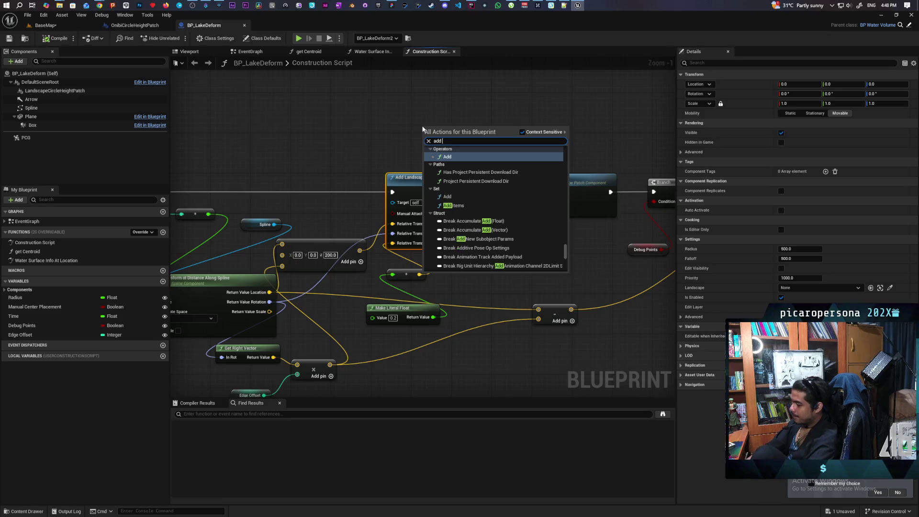
pyautogui.write(' compo')
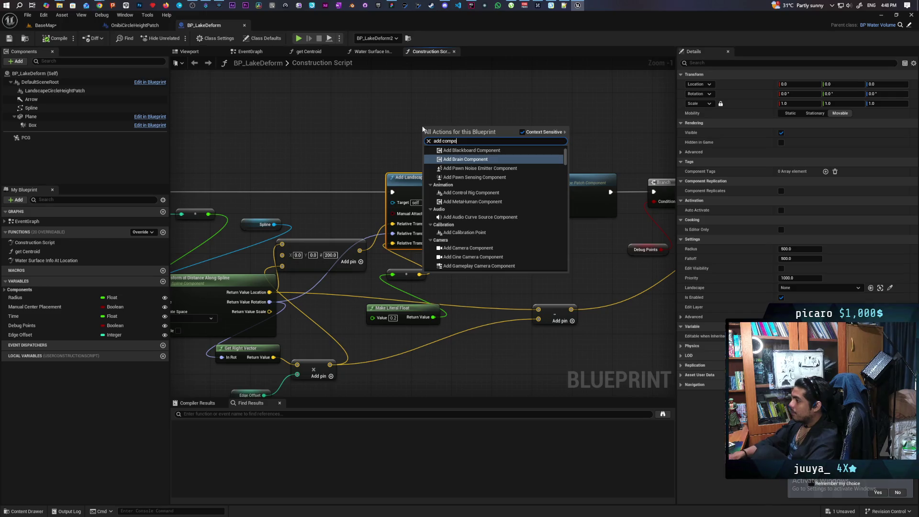
pyautogui.click(423, 129)
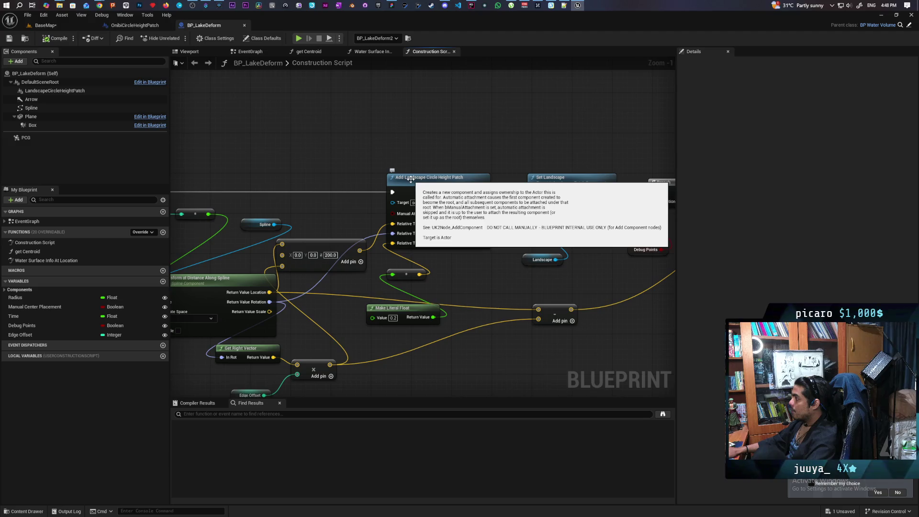
# Inspect the Add Landscape Circle Height Patch node's context menu, then deselect it.
pyautogui.click(409, 179)
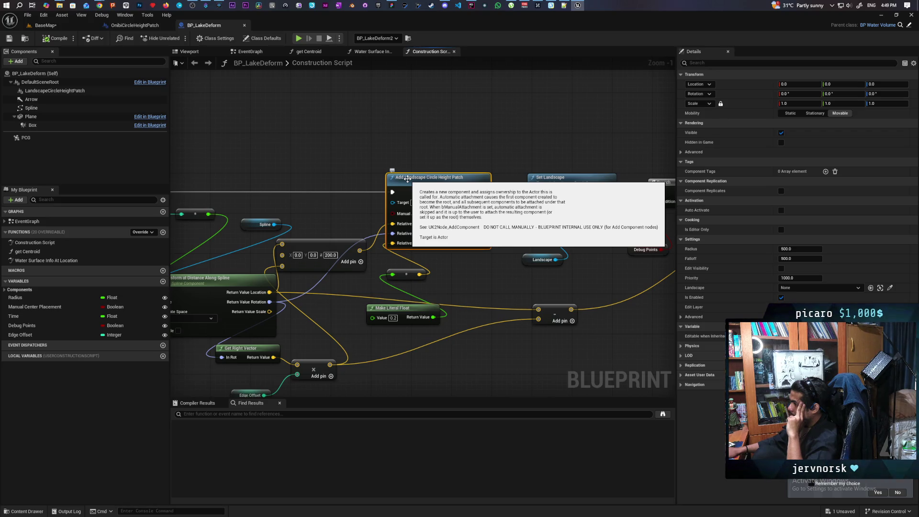
pyautogui.rightClick(417, 180)
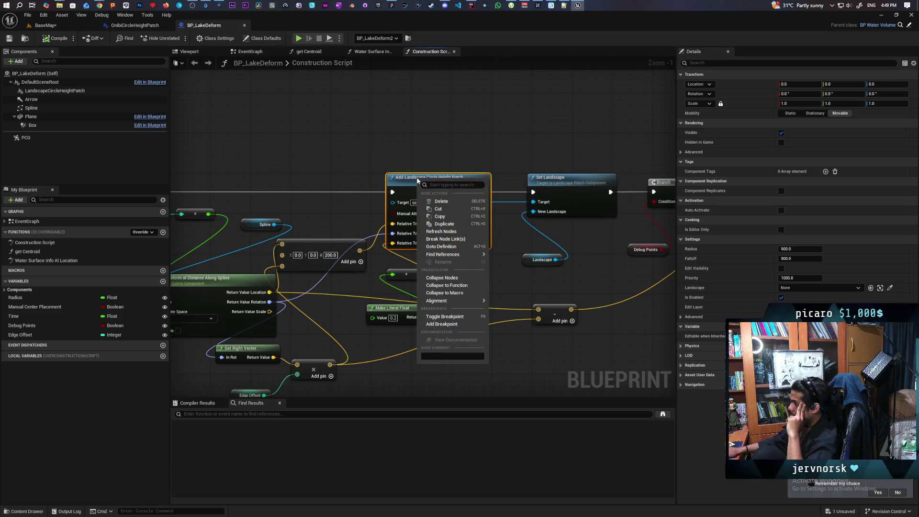
pyautogui.rightClick(407, 189)
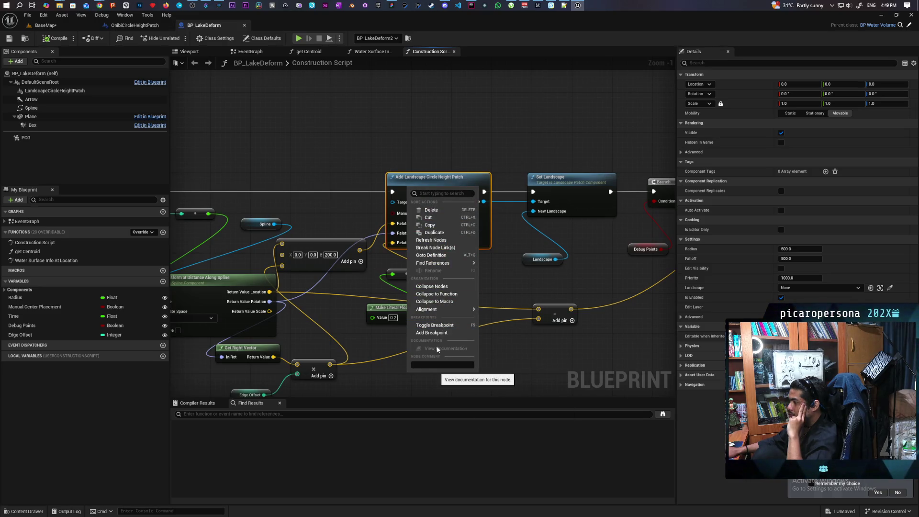
pyautogui.click(403, 193)
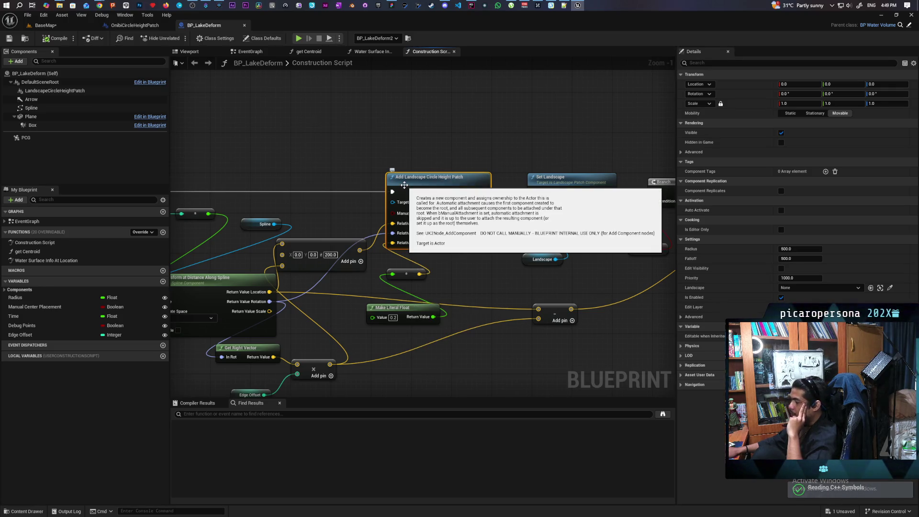
pyautogui.rightClick(406, 187)
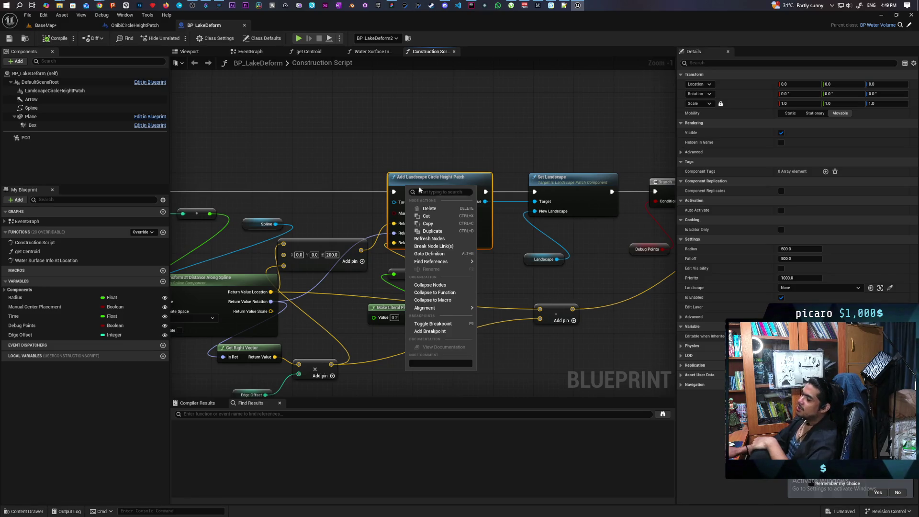
pyautogui.click(423, 152)
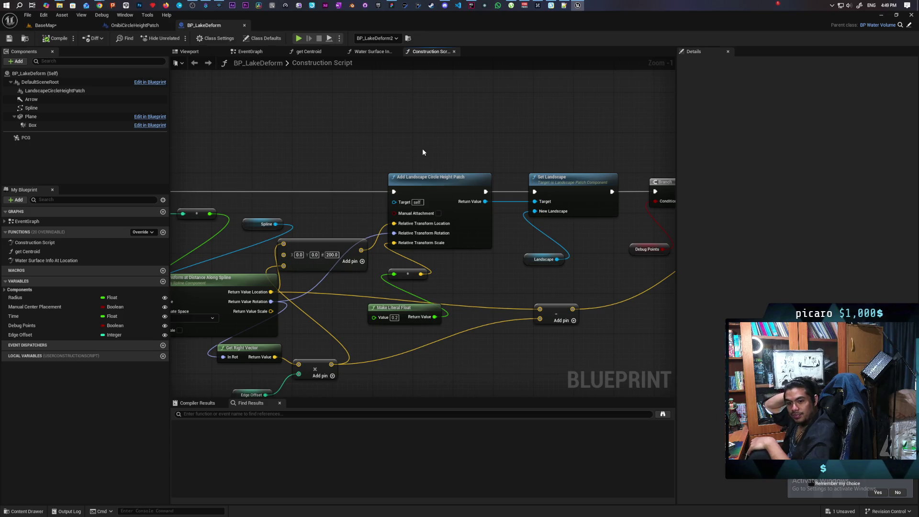
# Add an OnibiCircleHeightPatch node from Water_System and split its Relative Transform into location, rotation and scale.
pyautogui.click(26, 511)
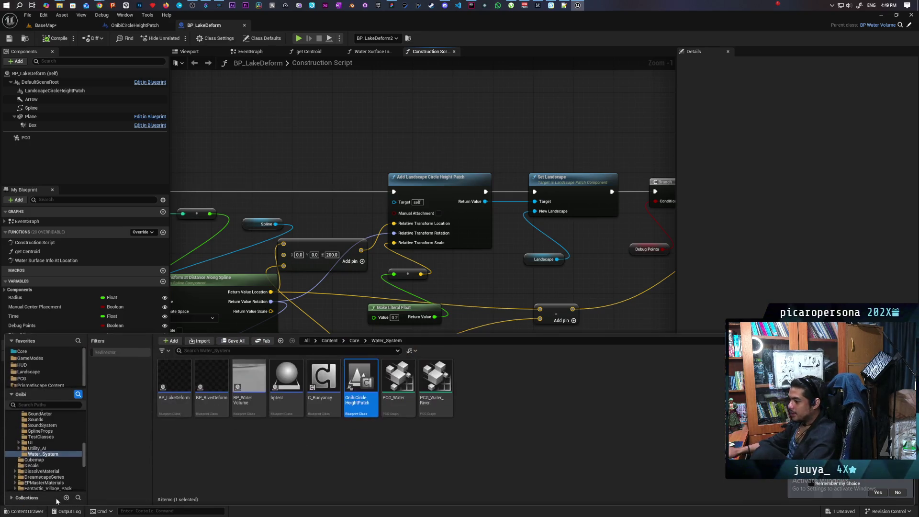
pyautogui.moveTo(361, 383)
pyautogui.mouseDown()
pyautogui.moveTo(339, 131)
pyautogui.moveTo(430, 111)
pyautogui.mouseUp()
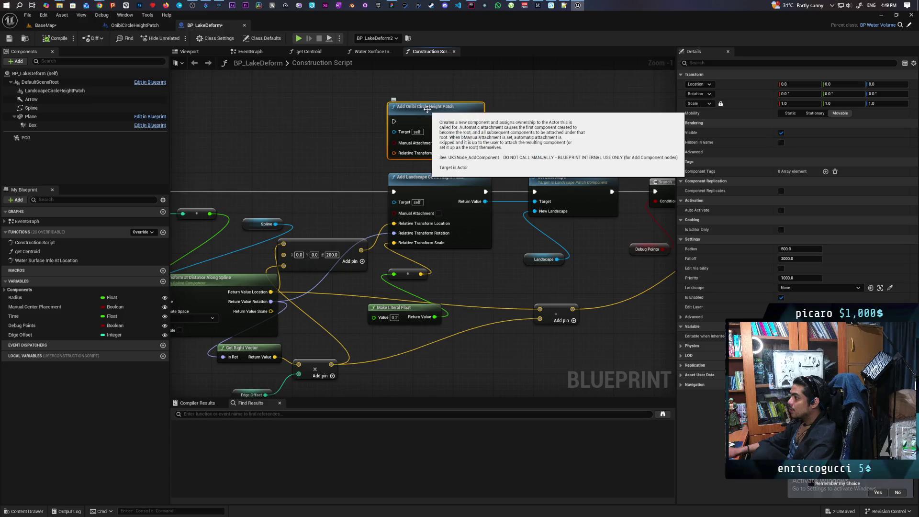
pyautogui.rightClick(400, 155)
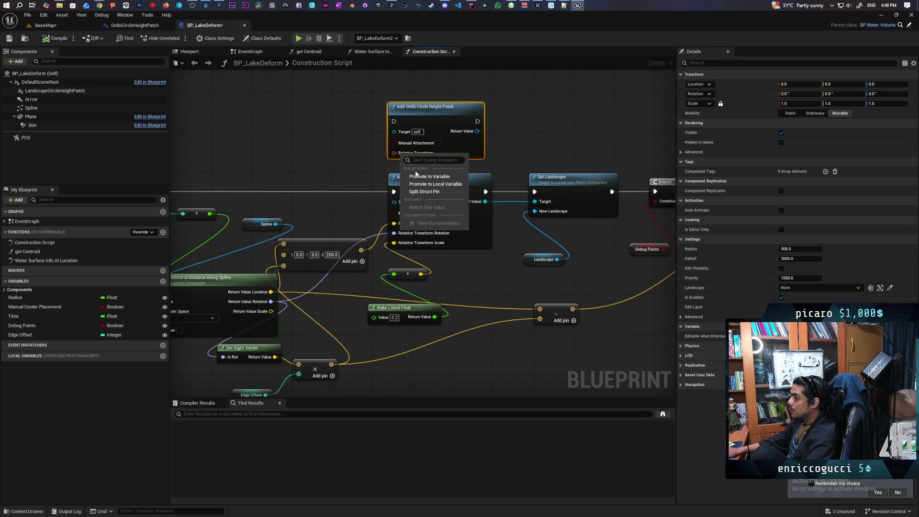
pyautogui.click(421, 239)
pyautogui.moveTo(442, 125)
pyautogui.mouseDown()
pyautogui.moveTo(452, 90)
pyautogui.moveTo(466, 169)
pyautogui.mouseUp()
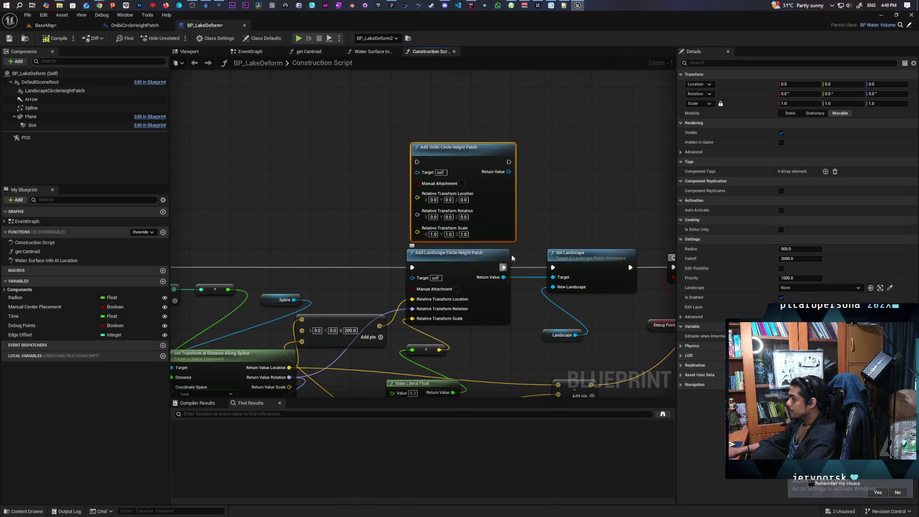
# Rewire execution, Set Landscape's target, and the location, rotation and scale links through the Onibi patch node.
pyautogui.moveTo(503, 267)
pyautogui.mouseDown()
pyautogui.moveTo(523, 174)
pyautogui.moveTo(509, 162)
pyautogui.mouseUp()
pyautogui.moveTo(502, 277)
pyautogui.mouseDown()
pyautogui.moveTo(522, 186)
pyautogui.moveTo(508, 171)
pyautogui.mouseUp()
pyautogui.moveTo(408, 272); pyautogui.dragTo(416, 162)
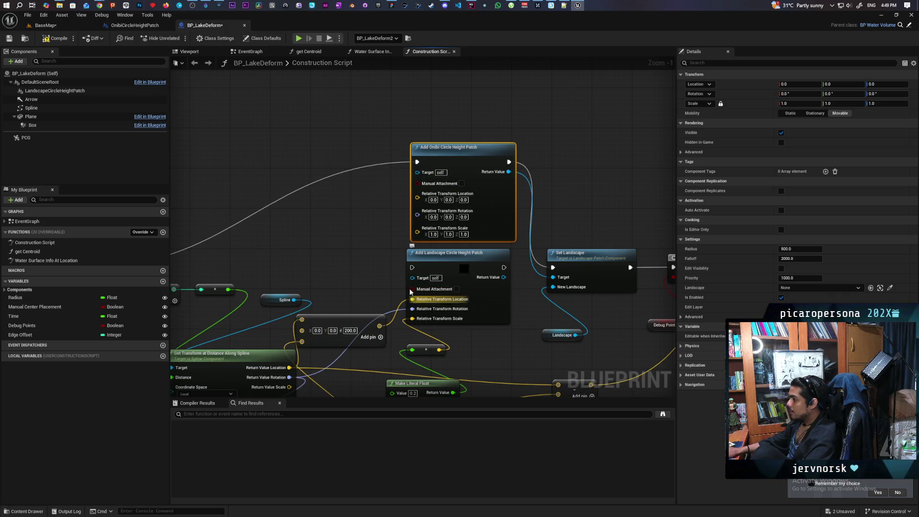
pyautogui.moveTo(414, 298); pyautogui.dragTo(418, 193)
pyautogui.moveTo(414, 316)
pyautogui.mouseDown()
pyautogui.moveTo(407, 260)
pyautogui.moveTo(417, 203)
pyautogui.mouseUp()
pyautogui.moveTo(412, 334); pyautogui.dragTo(418, 213)
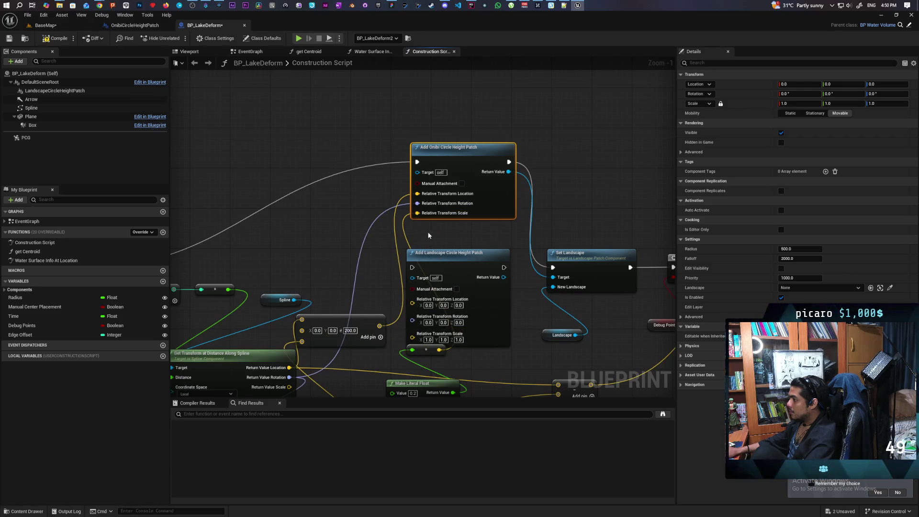
# Compile BP_LakeDeform, save all, and fly the BaseMap viewport toward the lake.
pyautogui.click(58, 42)
pyautogui.hotkey('ctrl', 'shift', 's')
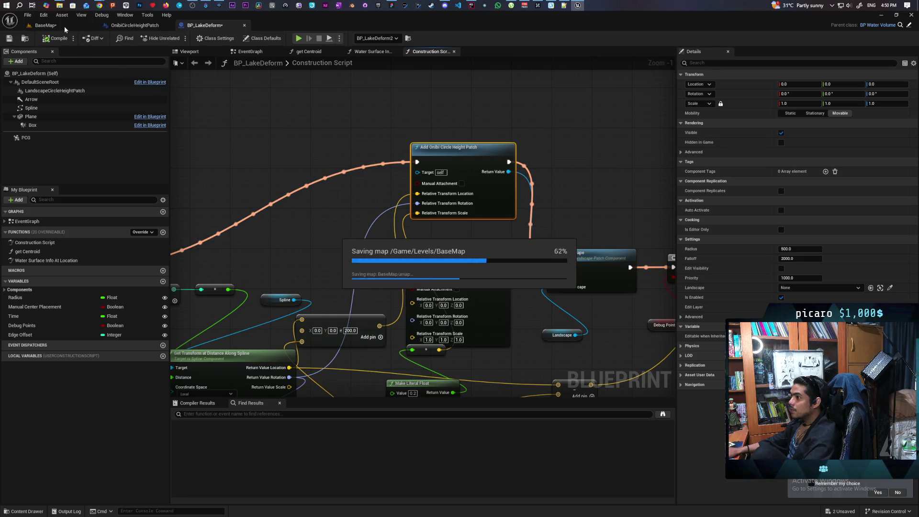
pyautogui.click(64, 26)
pyautogui.moveTo(282, 251)
pyautogui.mouseDown()
pyautogui.moveTo(305, 210)
pyautogui.moveTo(335, 221)
pyautogui.moveTo(321, 234)
pyautogui.moveTo(315, 211)
pyautogui.moveTo(311, 230)
pyautogui.moveTo(308, 211)
pyautogui.moveTo(299, 229)
pyautogui.moveTo(277, 209)
pyautogui.mouseUp()
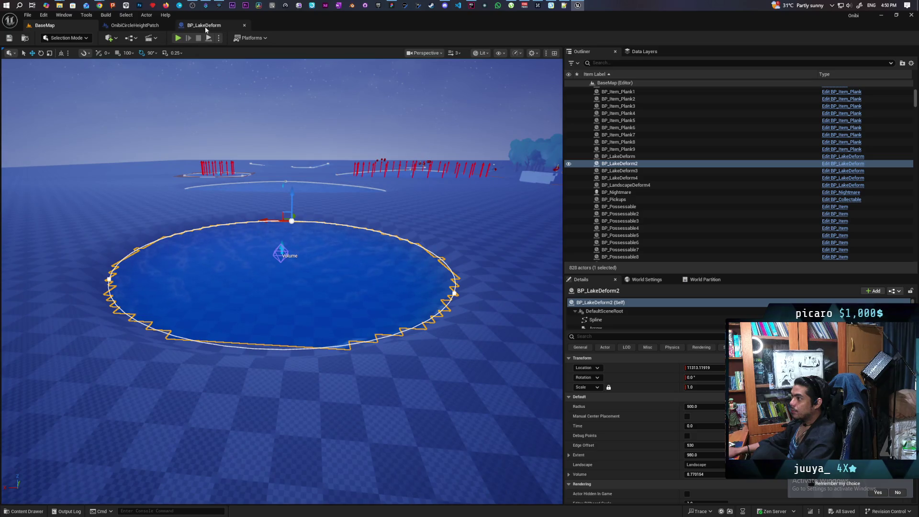
# Float the OnibiCircleHeightPatch blueprint window and stretch it taller and wider.
pyautogui.click(144, 27)
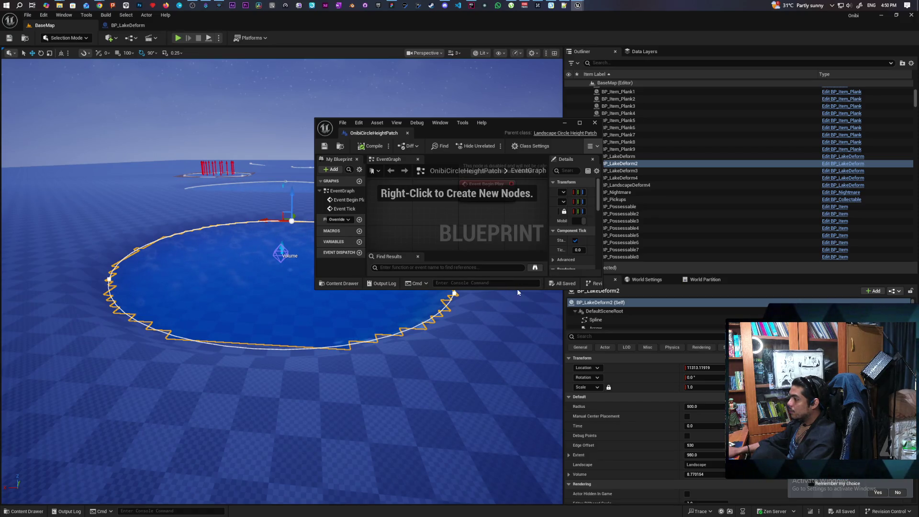
pyautogui.moveTo(517, 290); pyautogui.dragTo(516, 434)
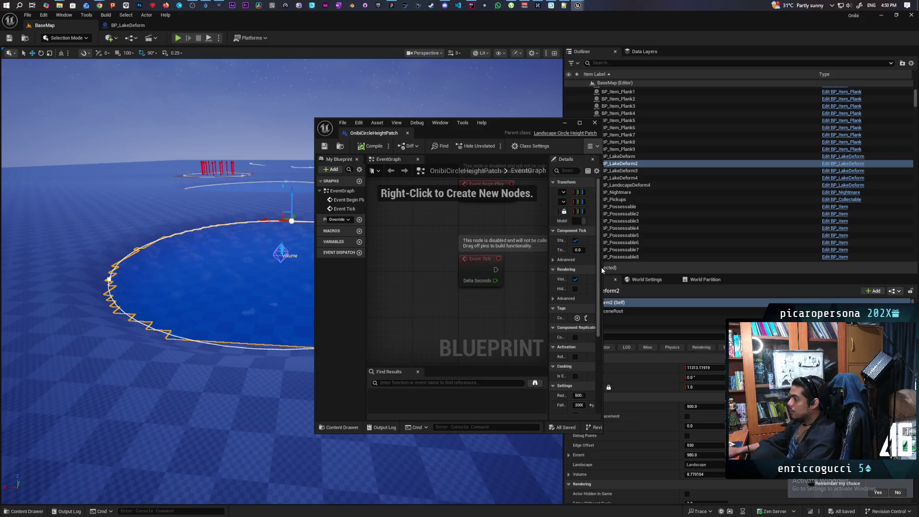
pyautogui.moveTo(602, 267); pyautogui.dragTo(831, 268)
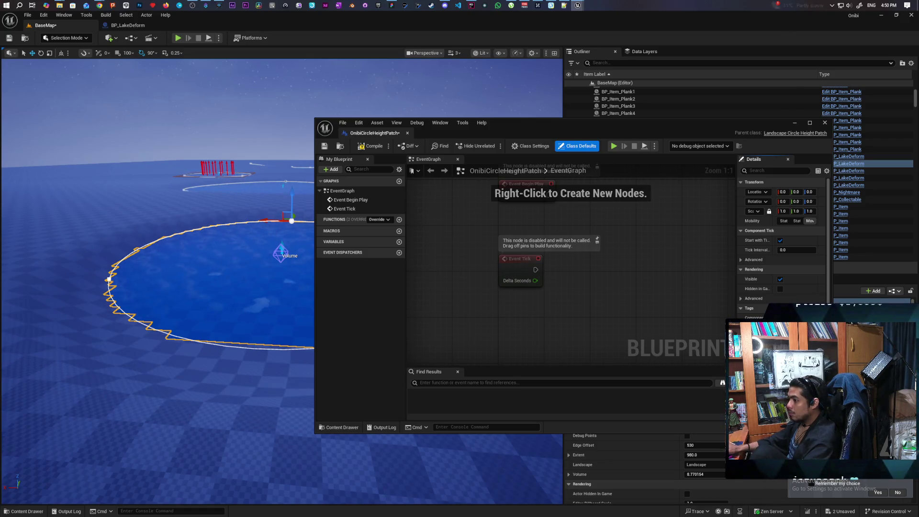
pyautogui.press('q')
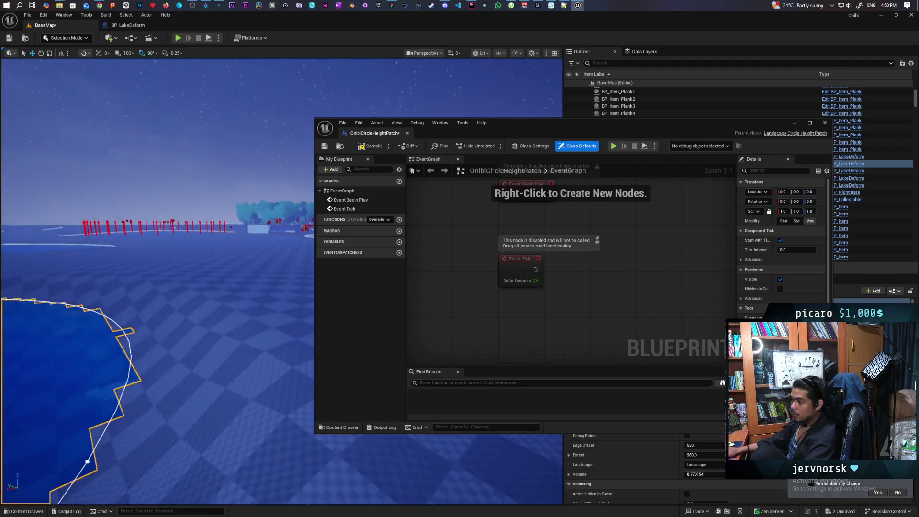
pyautogui.press('e')
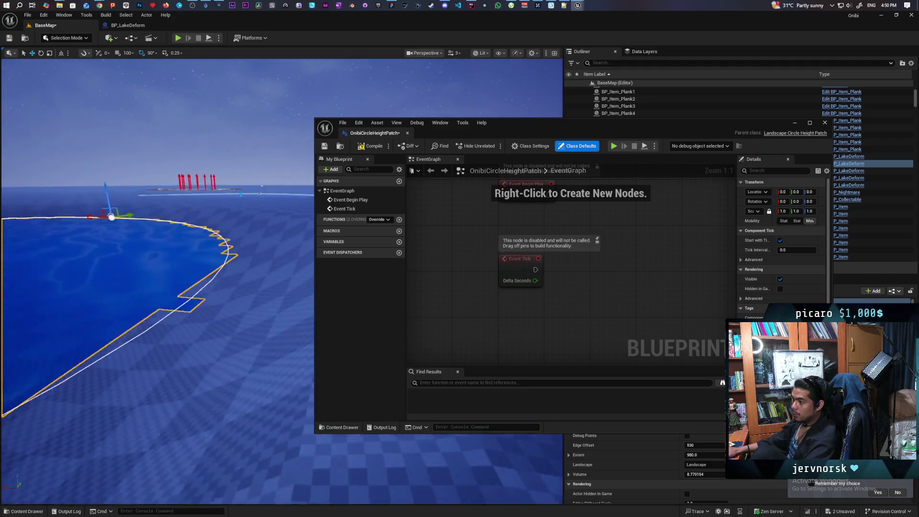
pyautogui.press('q')
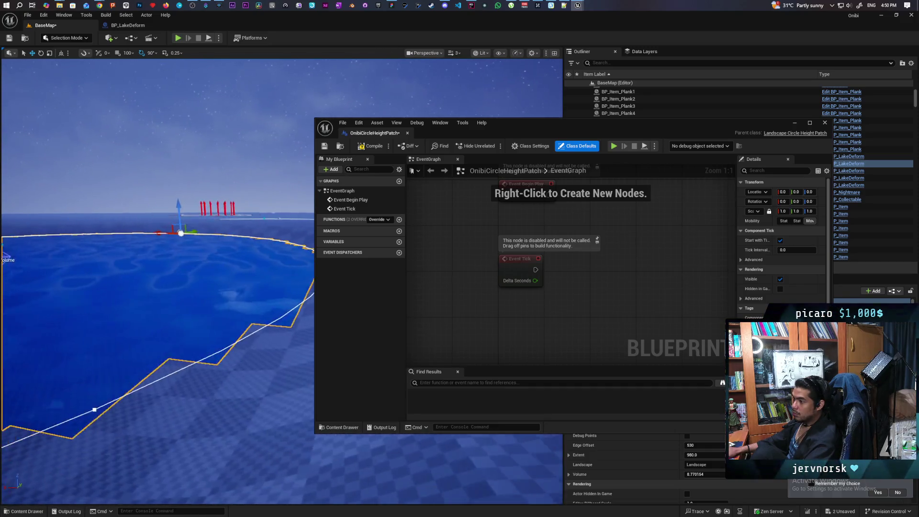
pyautogui.press('e')
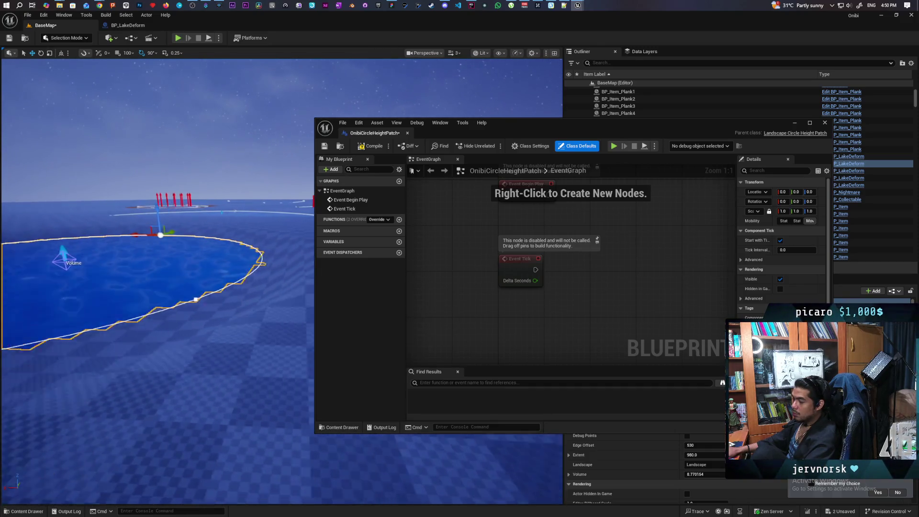
pyautogui.press('d')
pyautogui.press('a')
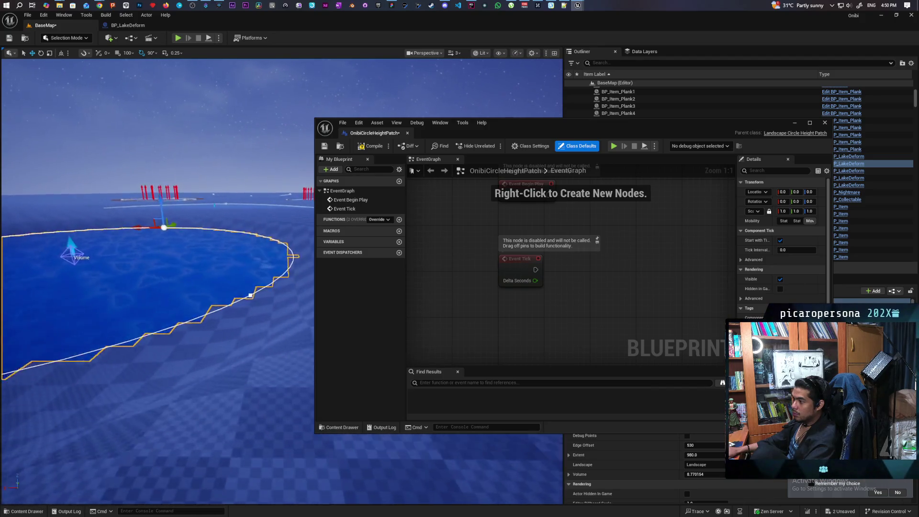
pyautogui.press('d')
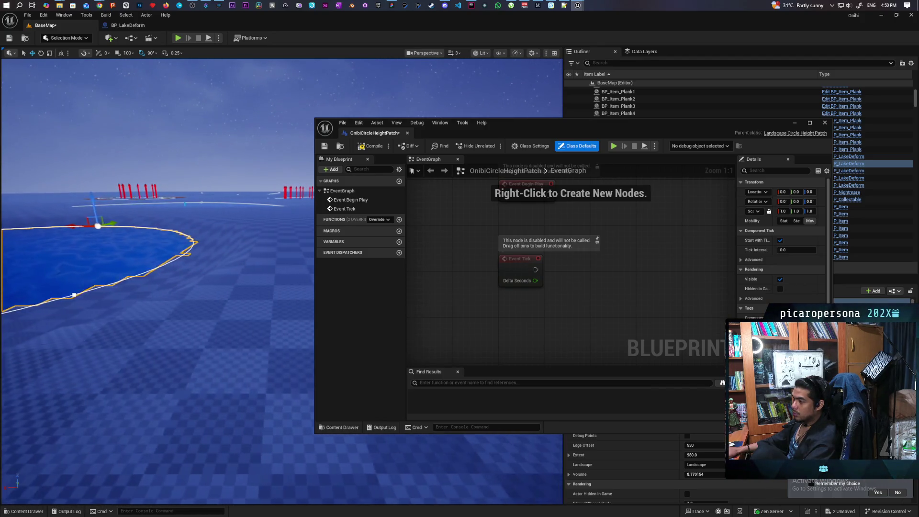
pyautogui.press('s')
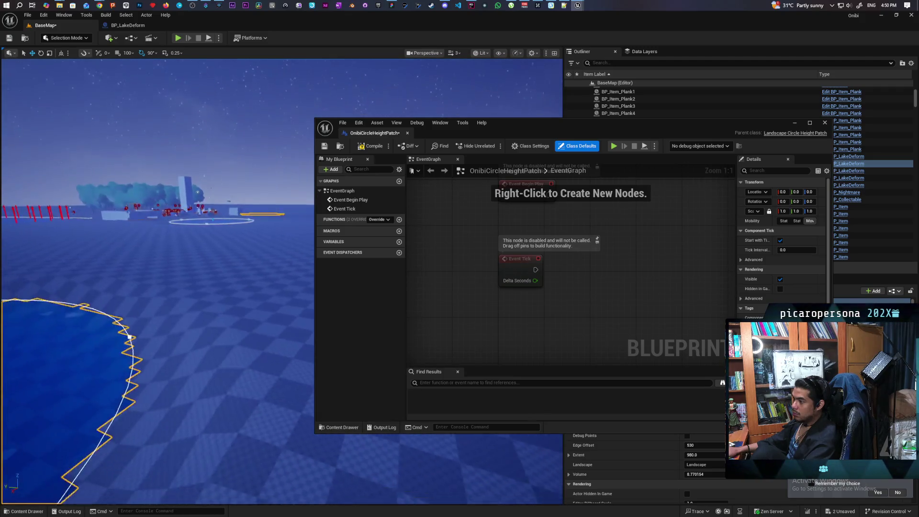
pyautogui.press('w')
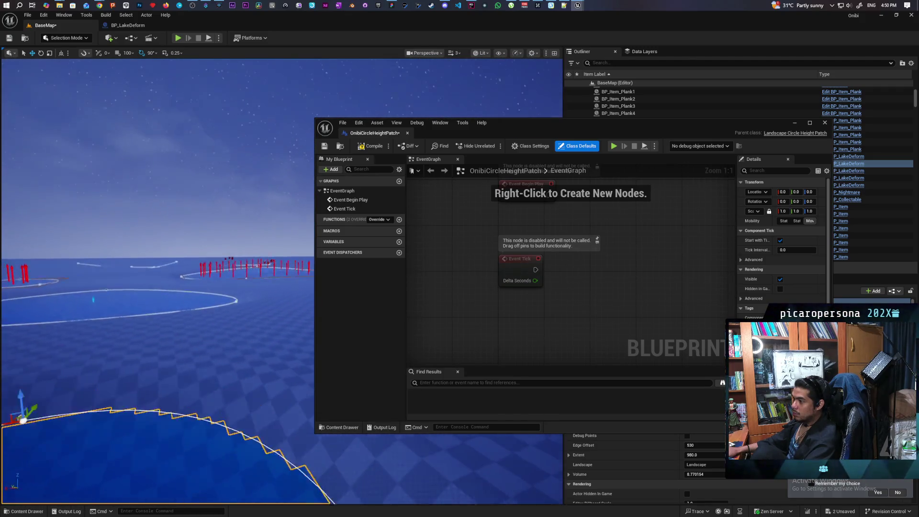
pyautogui.press('s')
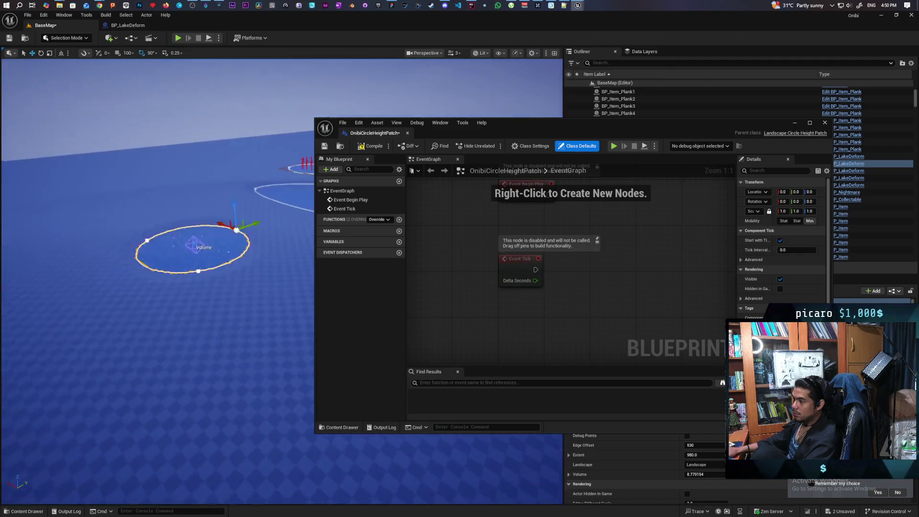
pyautogui.press('s')
pyautogui.press('w')
pyautogui.press('s')
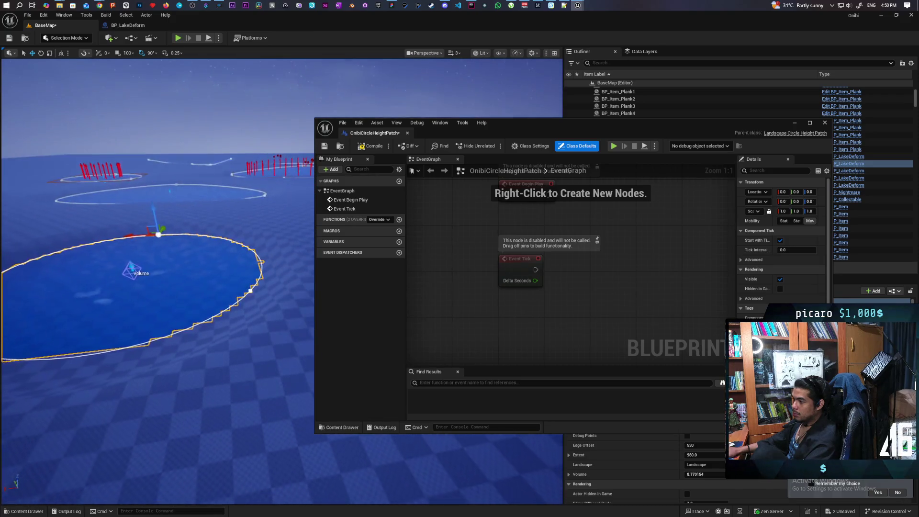
pyautogui.press('w')
pyautogui.press('s')
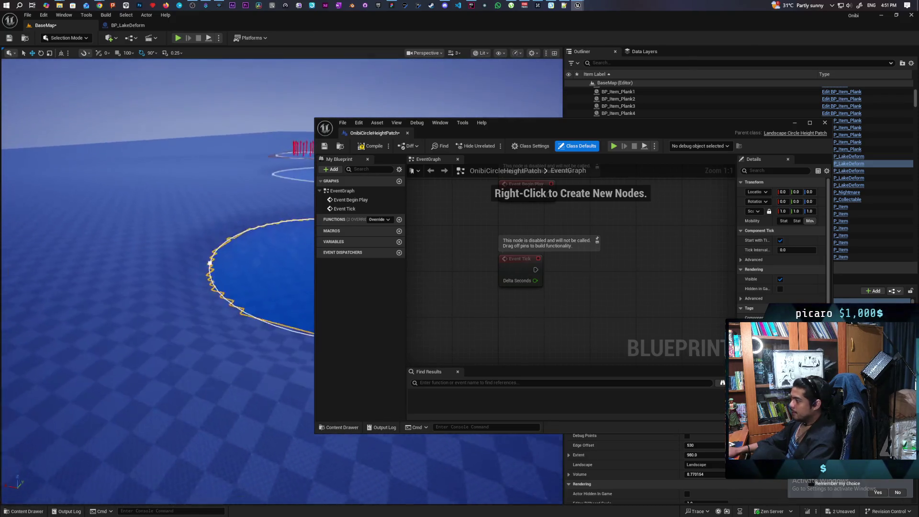
pyautogui.press('w')
pyautogui.press('s')
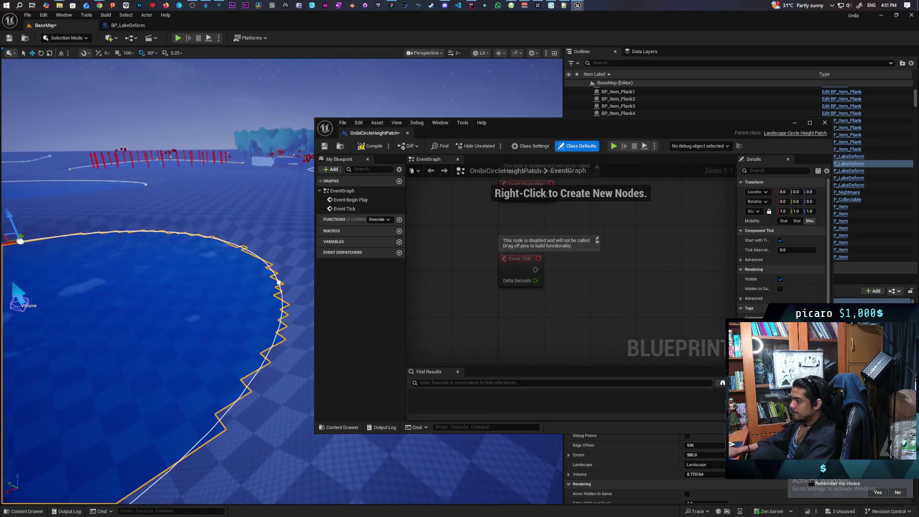
pyautogui.press('w')
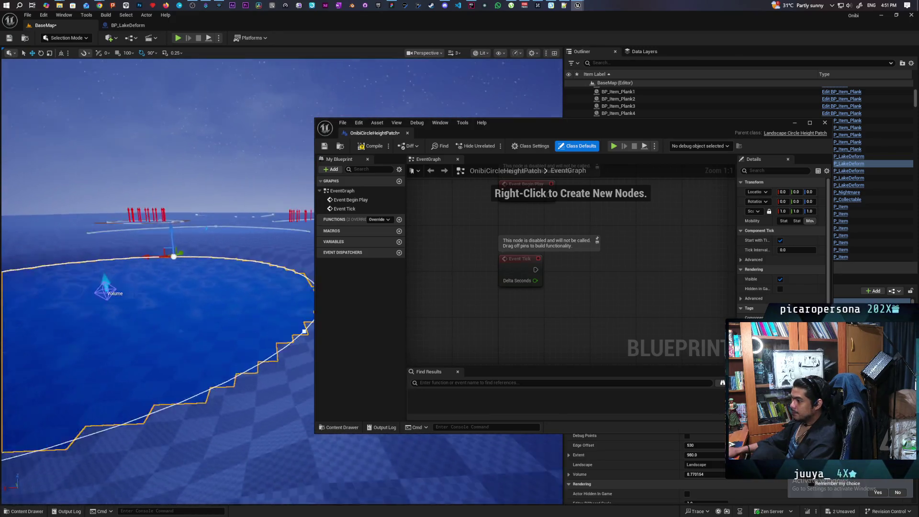
pyautogui.press('s')
pyautogui.press('s')
pyautogui.press('w')
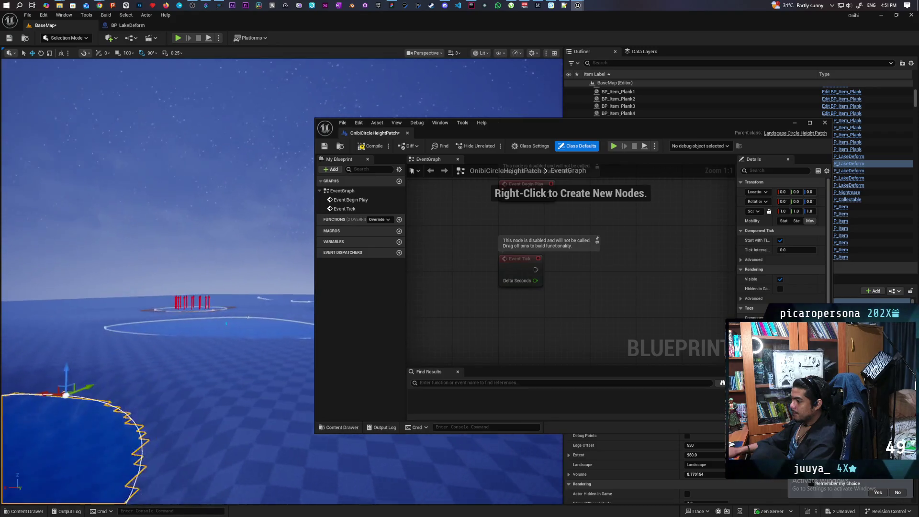
pyautogui.press('s')
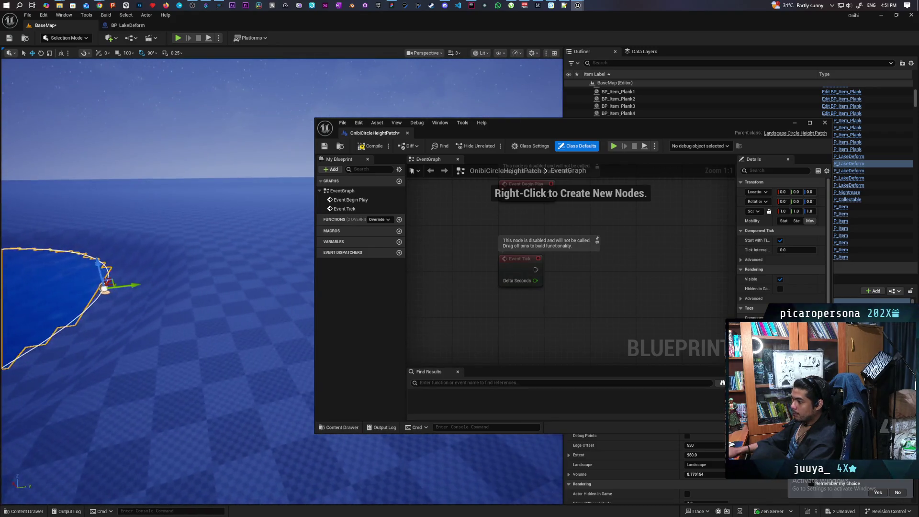
pyautogui.press('w')
pyautogui.press('s')
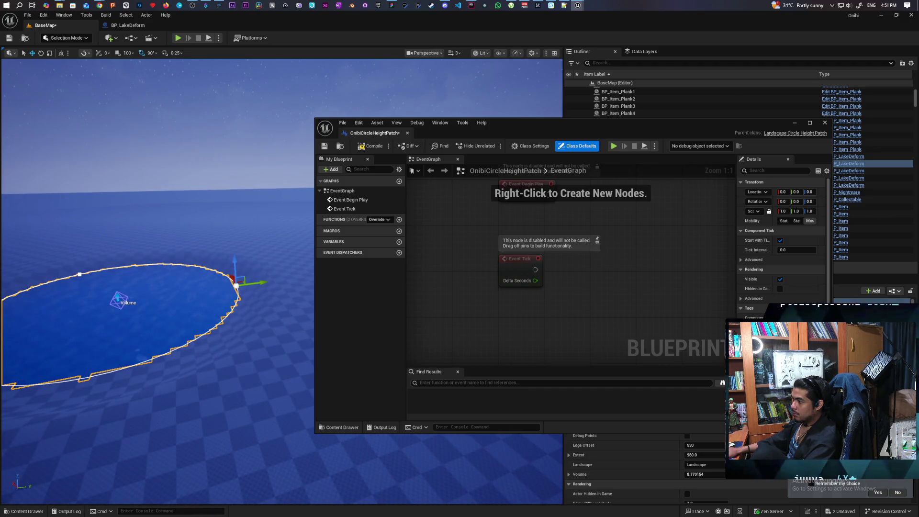
pyautogui.press('w')
pyautogui.press('a')
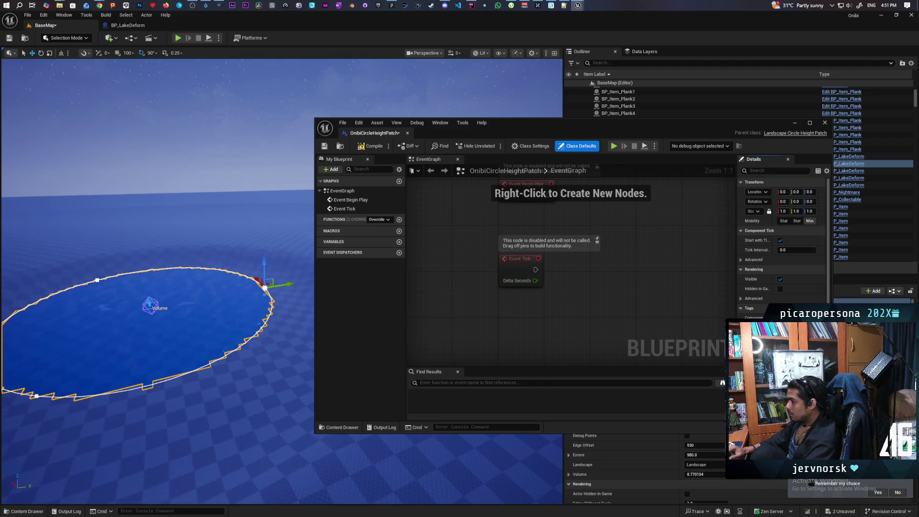
pyautogui.moveTo(248, 411); pyautogui.dragTo(235, 303)
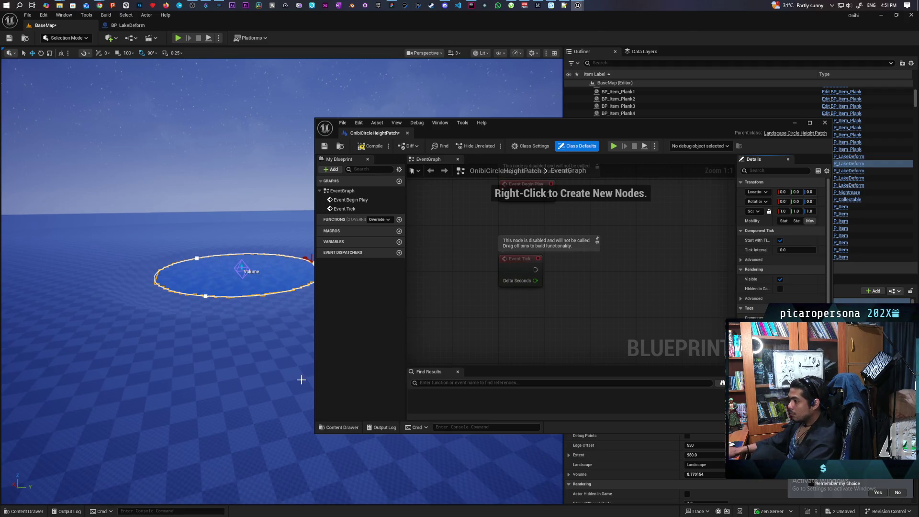
pyautogui.moveTo(301, 379)
pyautogui.mouseDown()
pyautogui.moveTo(277, 335)
pyautogui.moveTo(287, 345)
pyautogui.mouseUp()
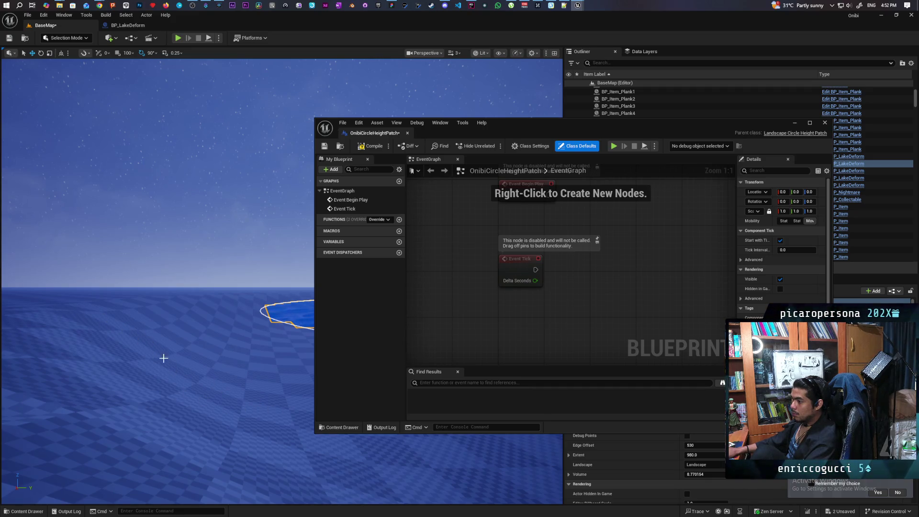
pyautogui.scroll(10, 164, 358)
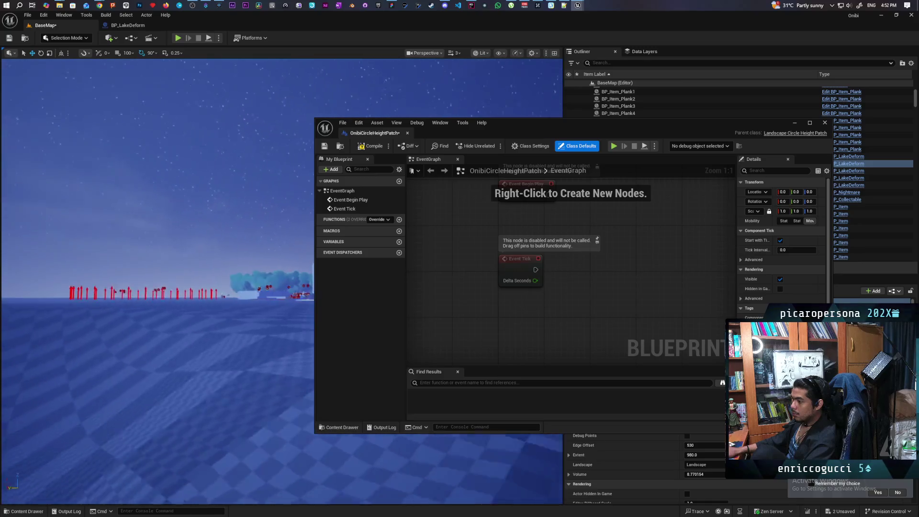
pyautogui.scroll(3, 282, 297)
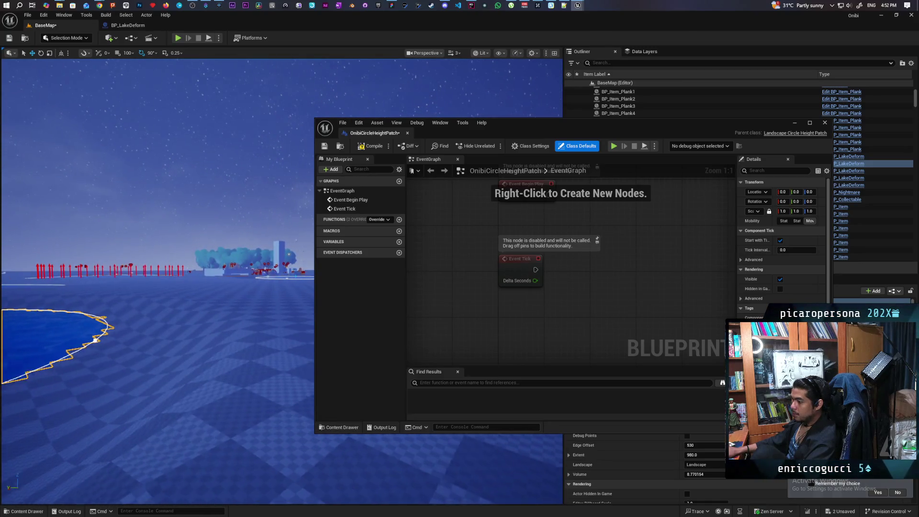
pyautogui.scroll(3, 158, 287)
pyautogui.scroll(-5, 158, 287)
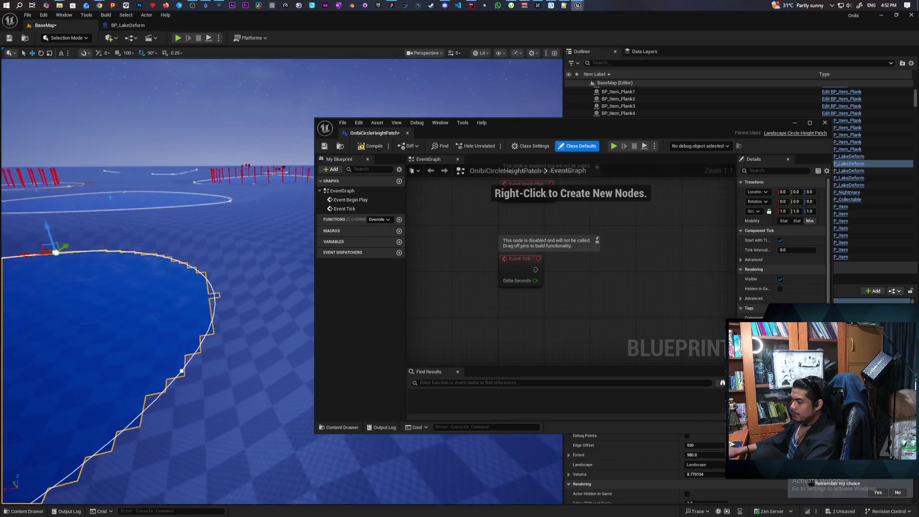
pyautogui.scroll(3, 158, 287)
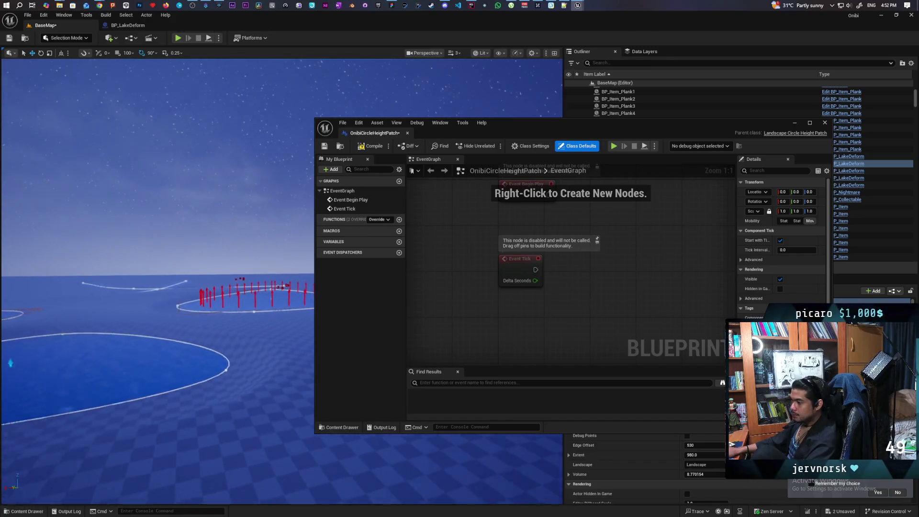
pyautogui.scroll(2, 158, 287)
pyautogui.scroll(5, 158, 288)
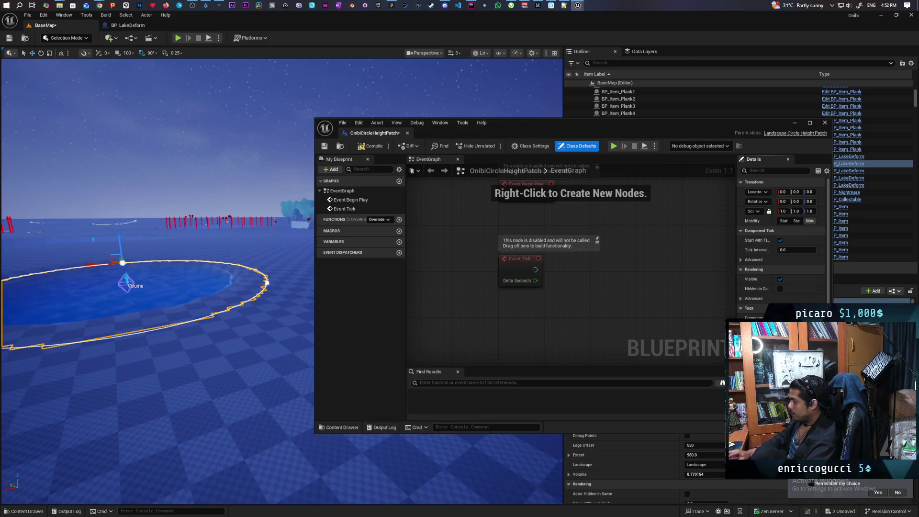
pyautogui.moveTo(191, 335)
pyautogui.mouseDown()
pyautogui.moveTo(153, 335)
pyautogui.moveTo(153, 297)
pyautogui.moveTo(153, 354)
pyautogui.mouseUp()
pyautogui.moveTo(49, 325); pyautogui.dragTo(49, 326)
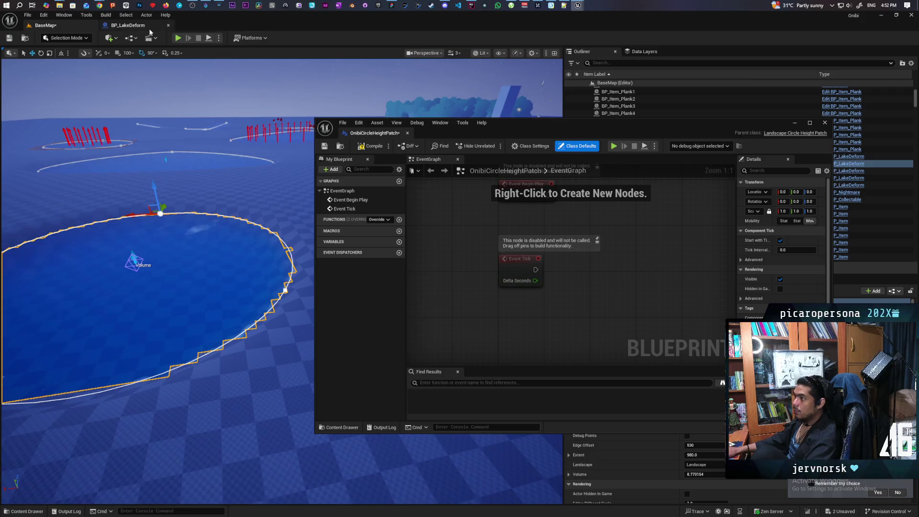
# Move the Onibi window aside, then float and enlarge BP_LakeDeform's construction script window.
pyautogui.click(127, 25)
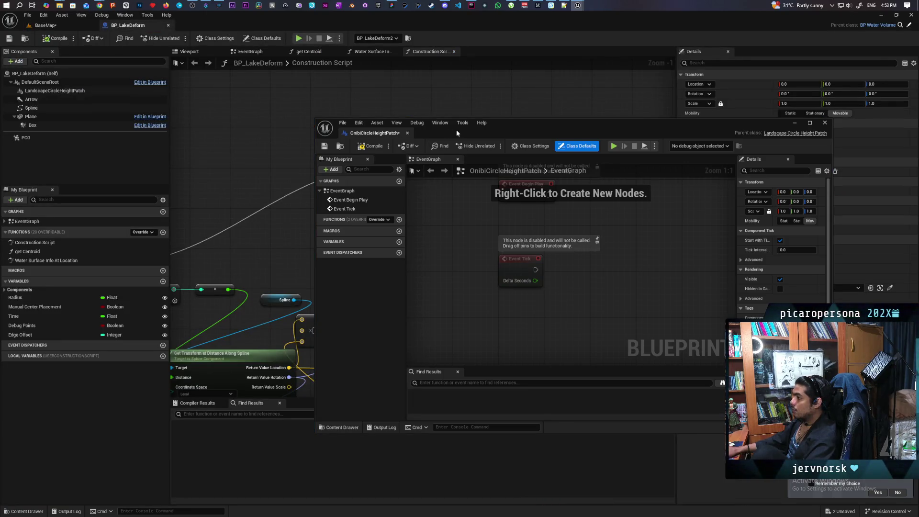
pyautogui.moveTo(457, 133)
pyautogui.mouseDown()
pyautogui.moveTo(538, 122)
pyautogui.moveTo(550, 154)
pyautogui.moveTo(498, 388)
pyautogui.mouseUp()
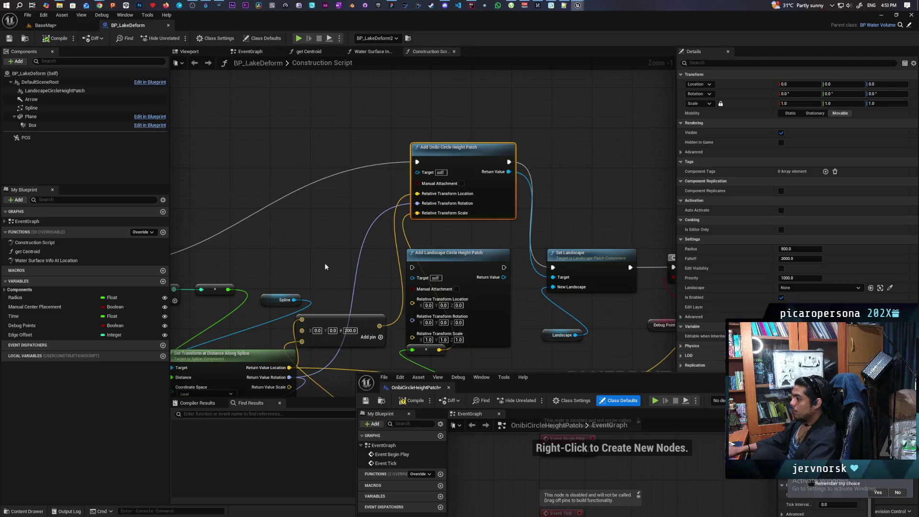
pyautogui.moveTo(325, 266)
pyautogui.mouseDown()
pyautogui.moveTo(318, 127)
pyautogui.moveTo(437, 100)
pyautogui.moveTo(422, 123)
pyautogui.moveTo(421, 155)
pyautogui.mouseUp()
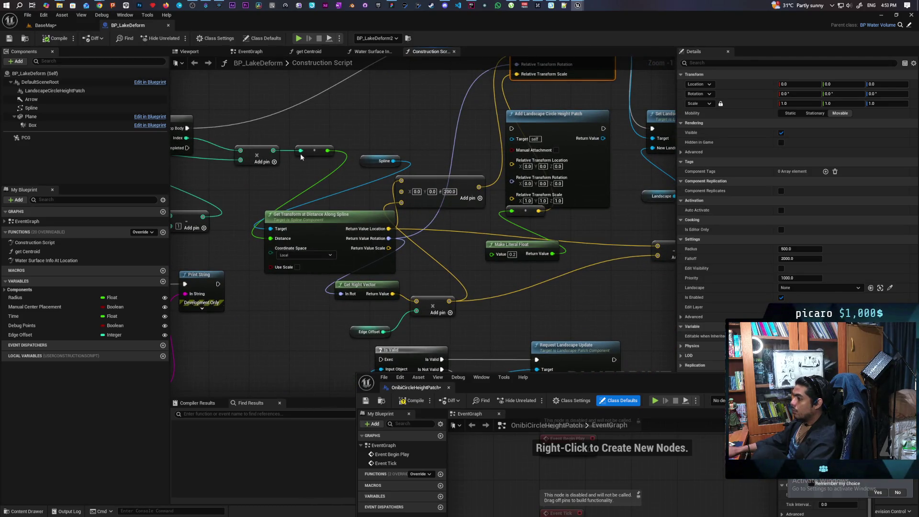
pyautogui.moveTo(239, 20); pyautogui.dragTo(246, 90)
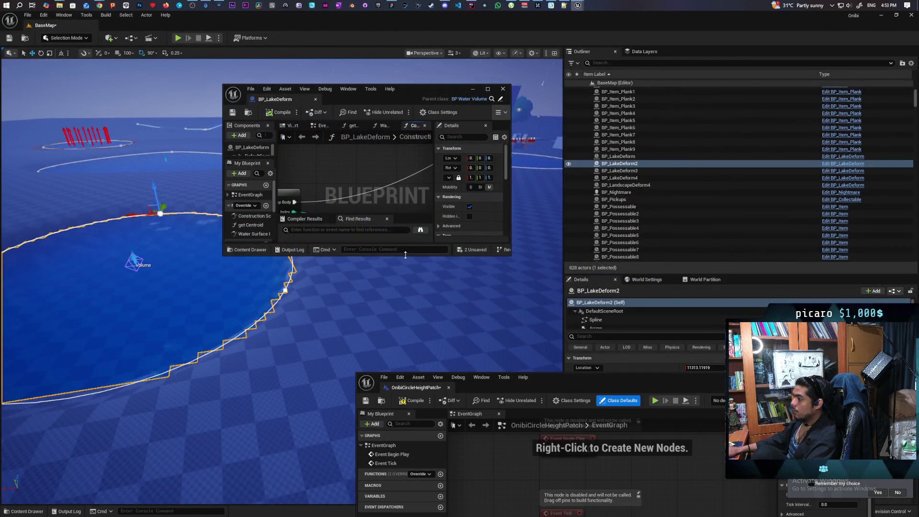
pyautogui.moveTo(405, 255); pyautogui.dragTo(405, 416)
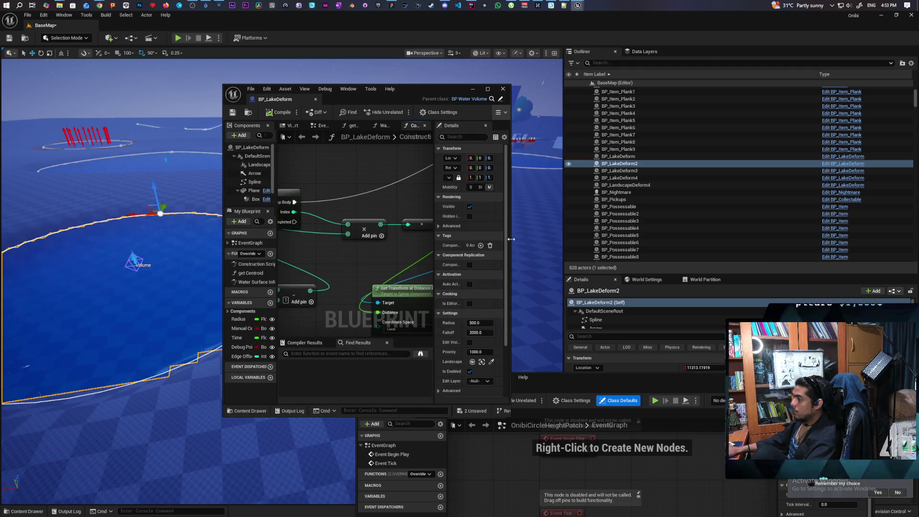
pyautogui.moveTo(511, 238); pyautogui.dragTo(817, 239)
pyautogui.moveTo(502, 263); pyautogui.dragTo(492, 163)
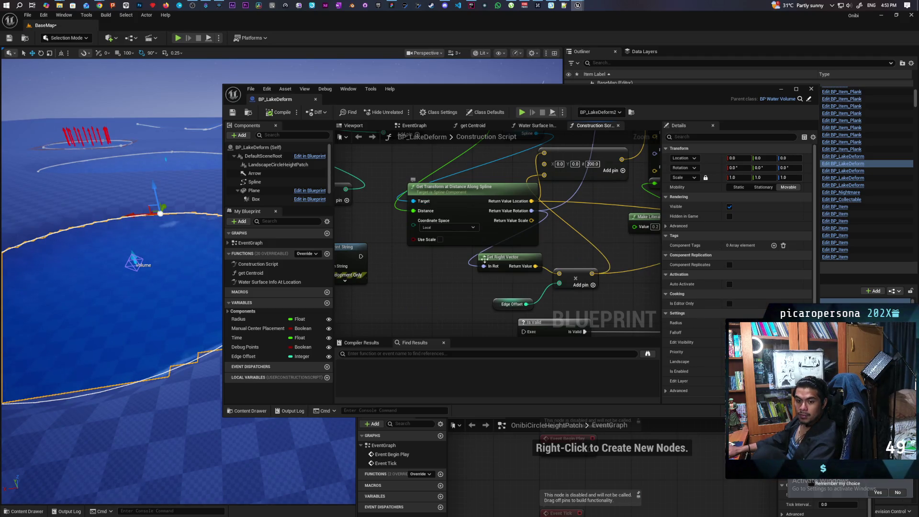
# Select the Edge Offset getter to show its default value of 750 in Details.
pyautogui.click(497, 303)
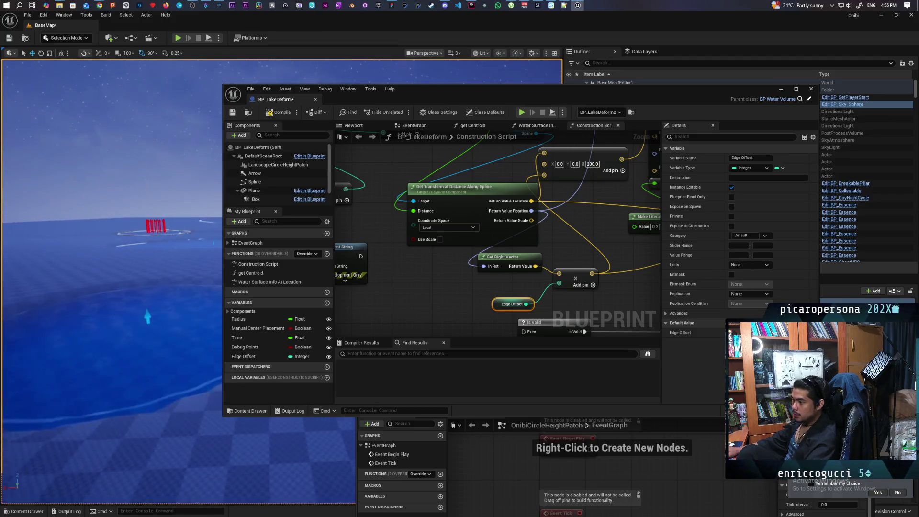
# Rearrange the floating windows and tick Debug Points' default value in BP_LakeDeform.
pyautogui.moveTo(663, 94); pyautogui.dragTo(766, 60)
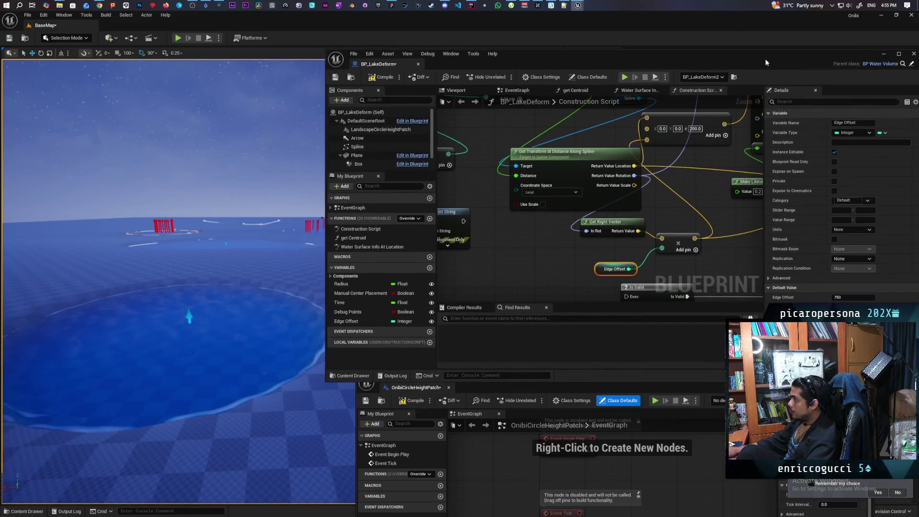
pyautogui.moveTo(508, 393); pyautogui.dragTo(522, 131)
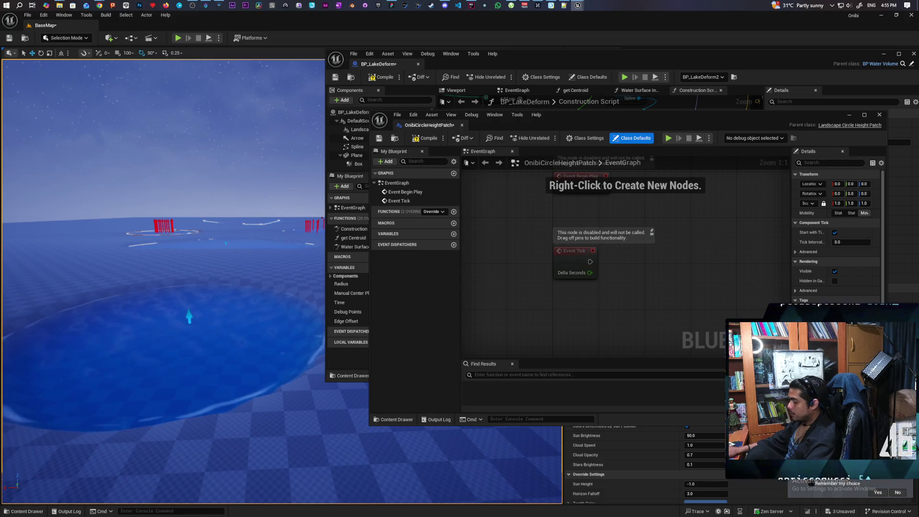
pyautogui.scroll(6, 162, 277)
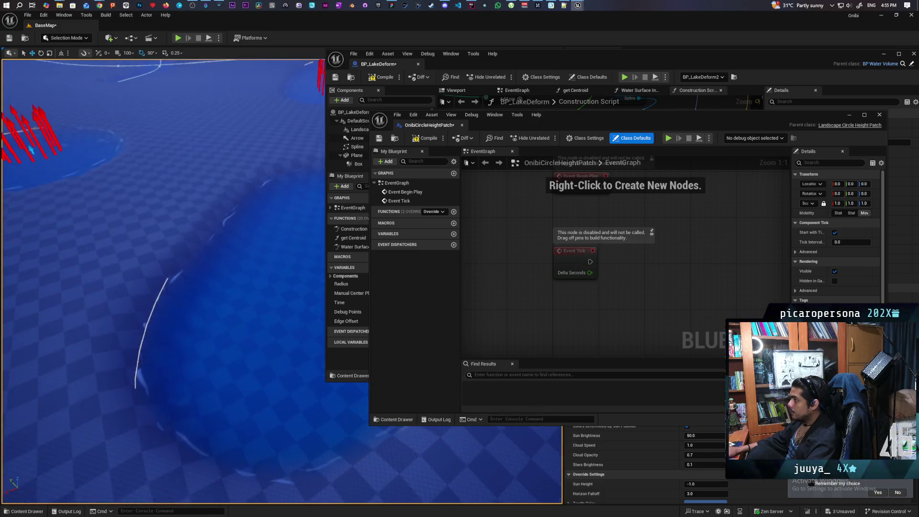
pyautogui.click(403, 90)
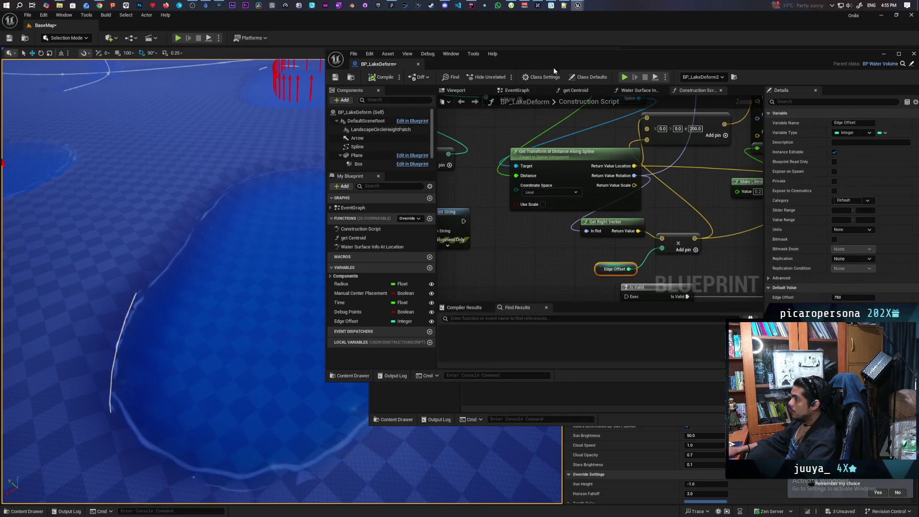
pyautogui.click(347, 311)
pyautogui.click(834, 249)
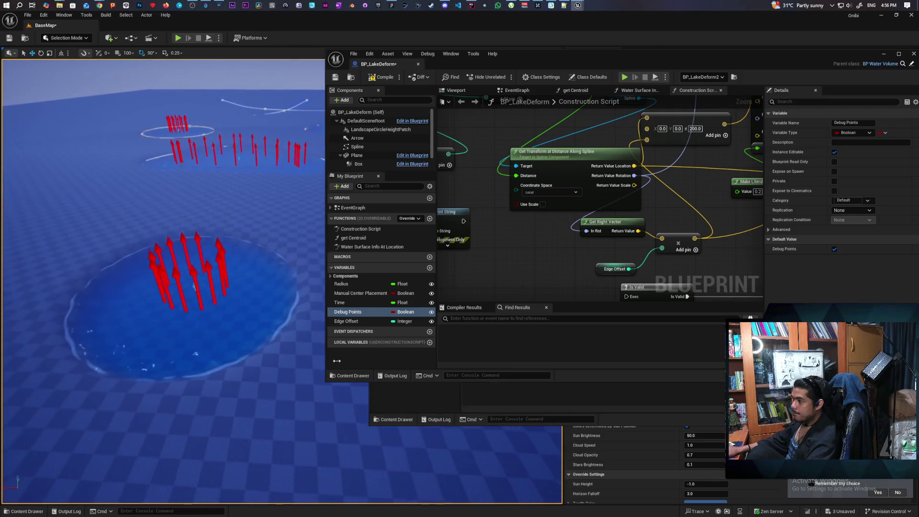
# Zoom out and back in on the Make Literal Int node holding 450.
pyautogui.scroll(-5, 489, 232)
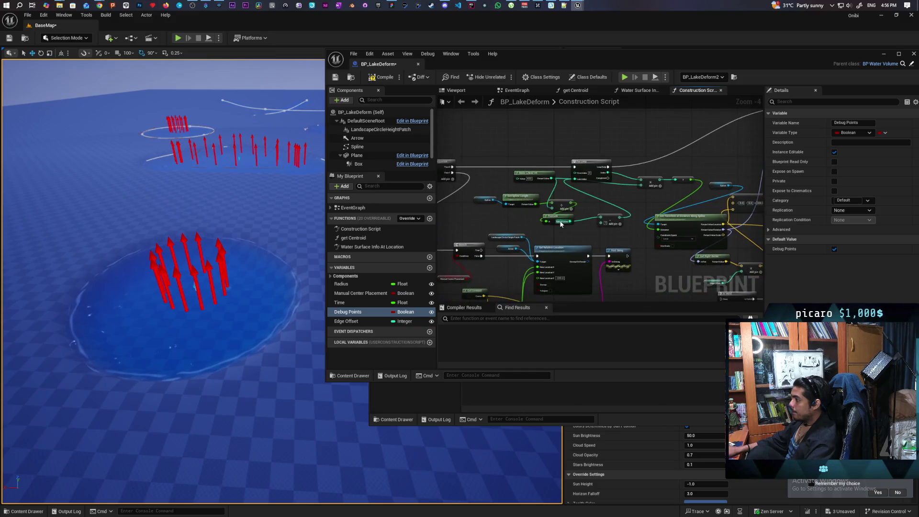
pyautogui.scroll(5, 631, 216)
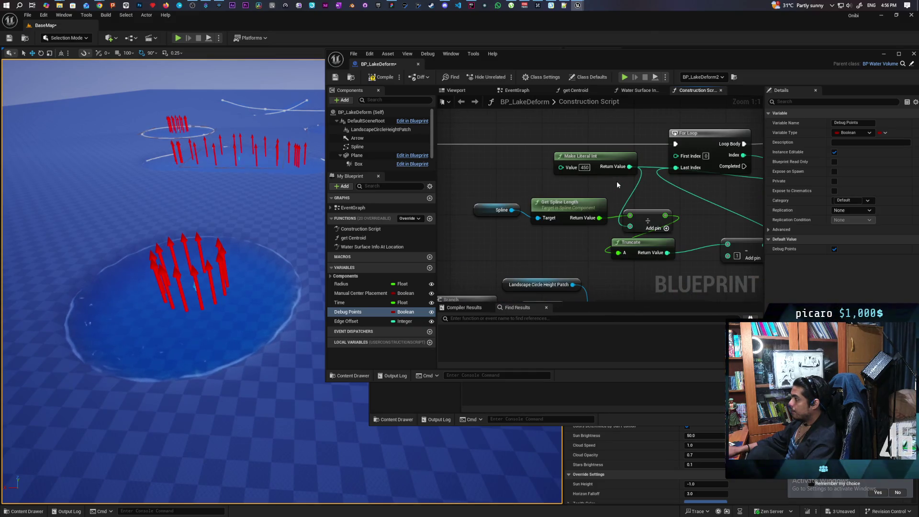
# Change the Make Literal Int loop count from 450 to 900 and compile.
pyautogui.click(584, 167)
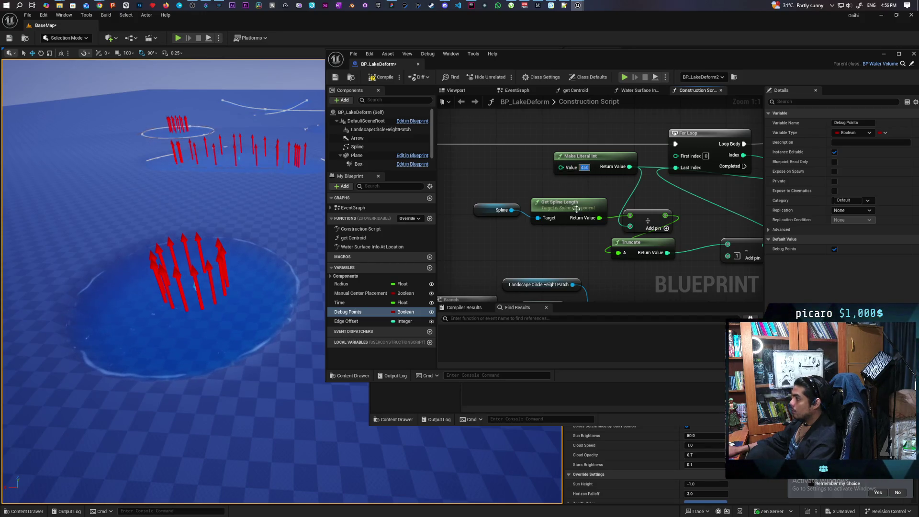
pyautogui.write('900')
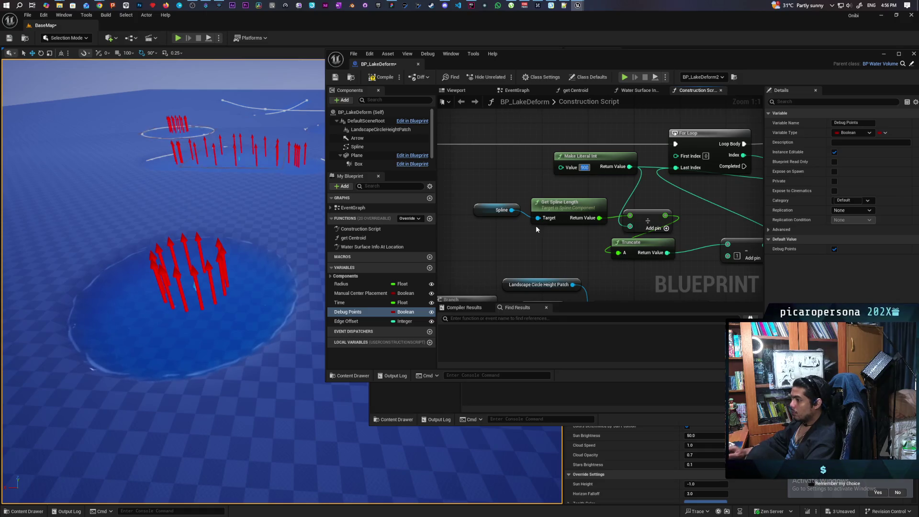
pyautogui.click(372, 77)
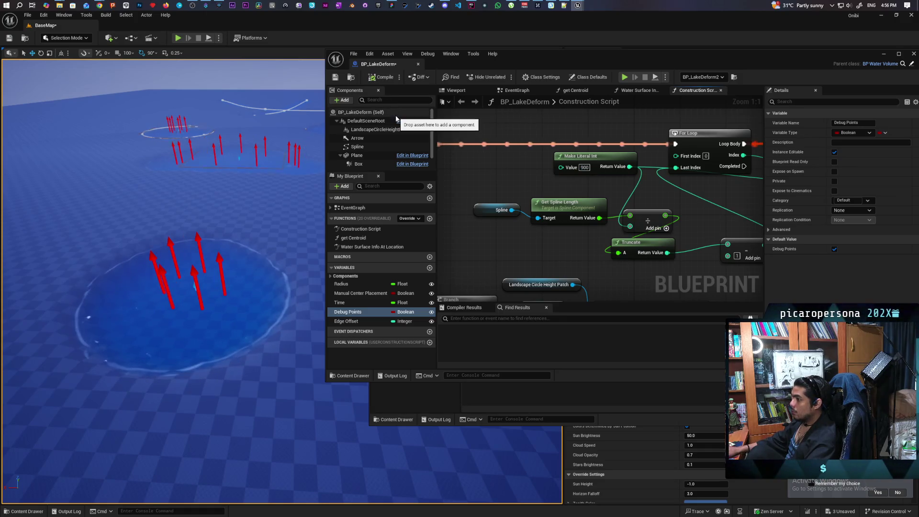
# Orbit and zoom around the pond to inspect the red debug arrows.
pyautogui.scroll(10, 163, 282)
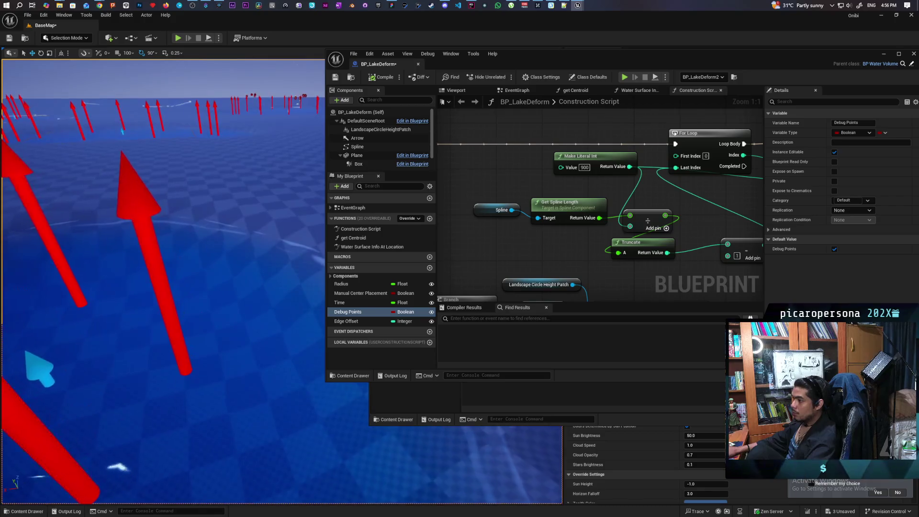
pyautogui.scroll(-10, 162, 283)
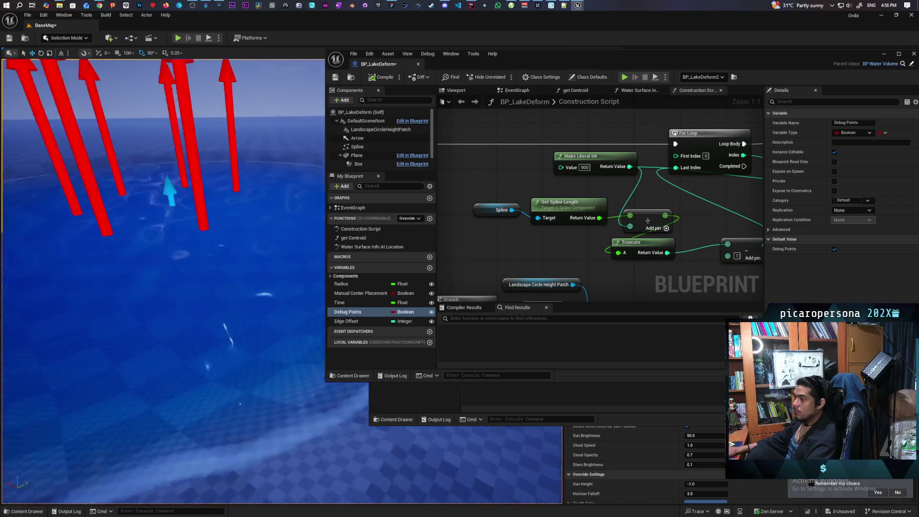
pyautogui.scroll(-10, 163, 283)
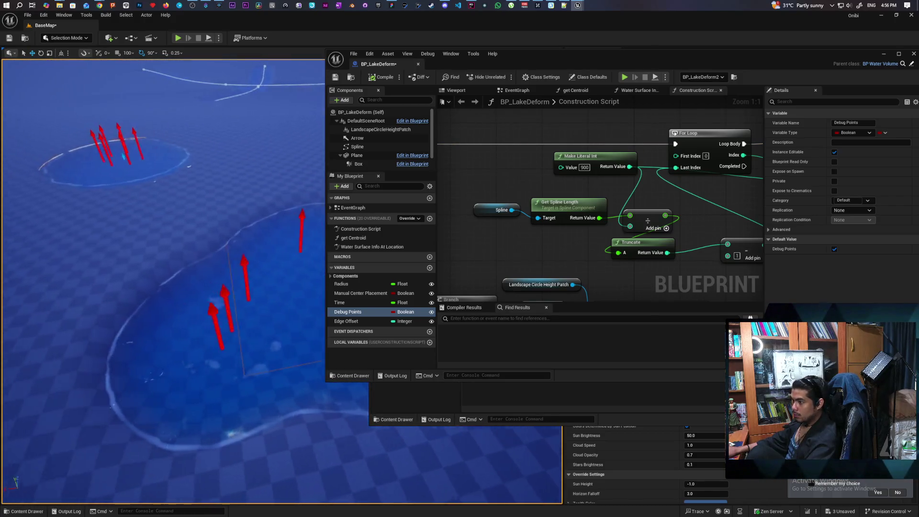
pyautogui.scroll(-5, 163, 282)
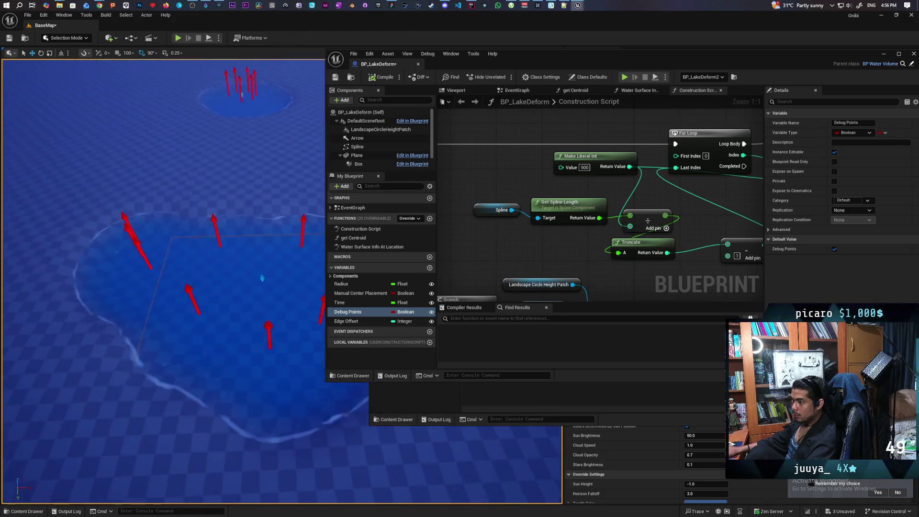
pyautogui.scroll(-3, 163, 282)
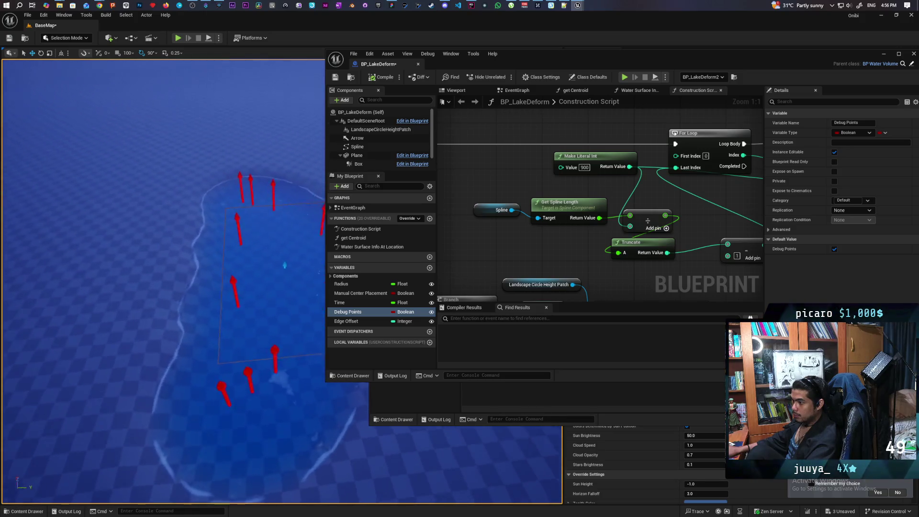
pyautogui.scroll(-5, 163, 283)
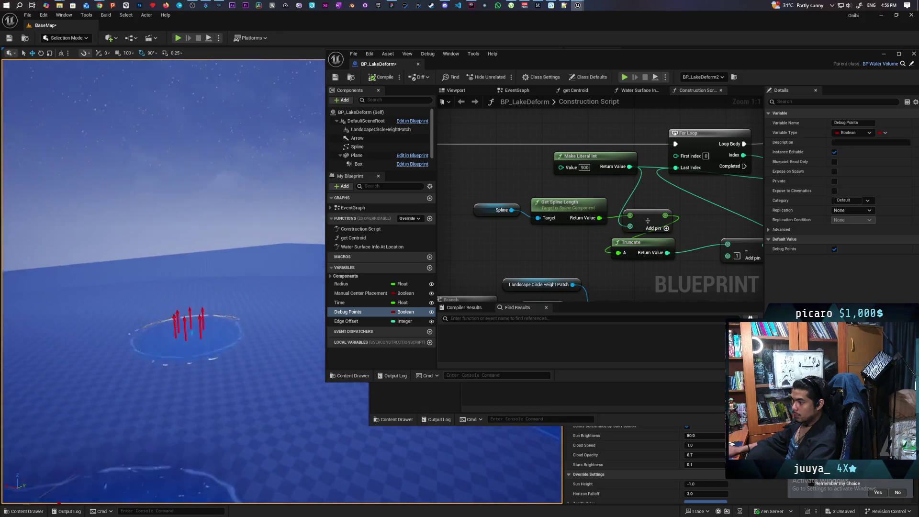
pyautogui.scroll(5, 163, 282)
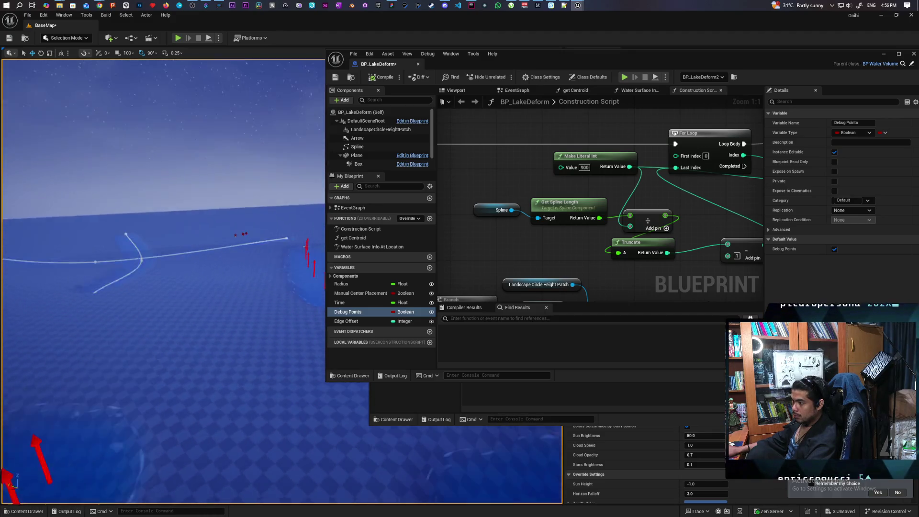
pyautogui.scroll(-5, 163, 282)
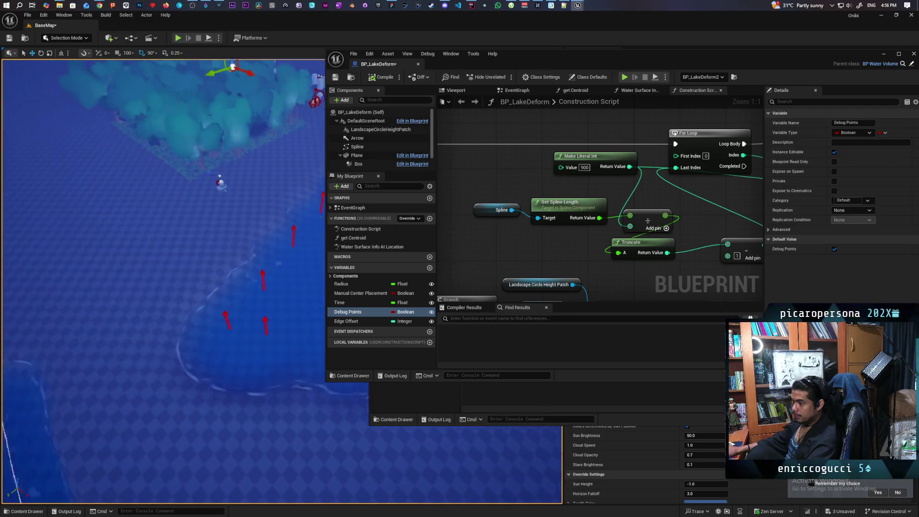
pyautogui.scroll(-2, 162, 282)
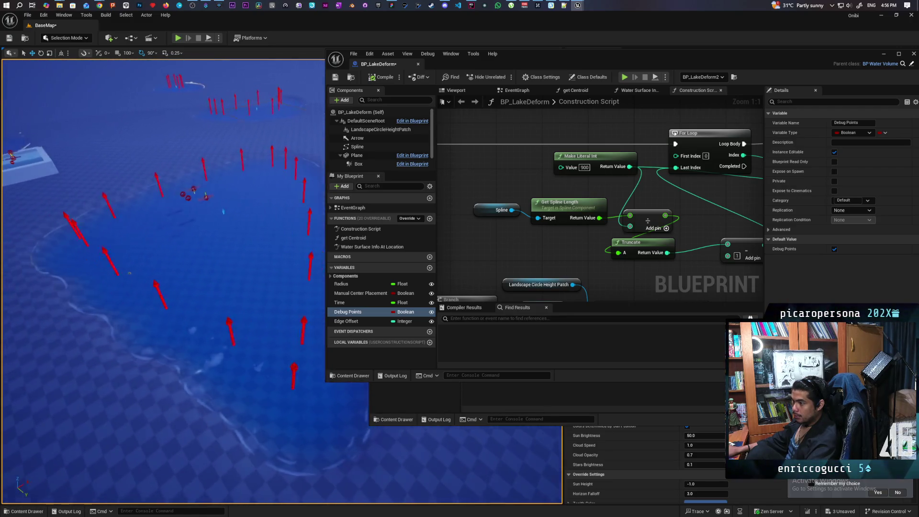
pyautogui.moveTo(163, 283); pyautogui.dragTo(134, 279)
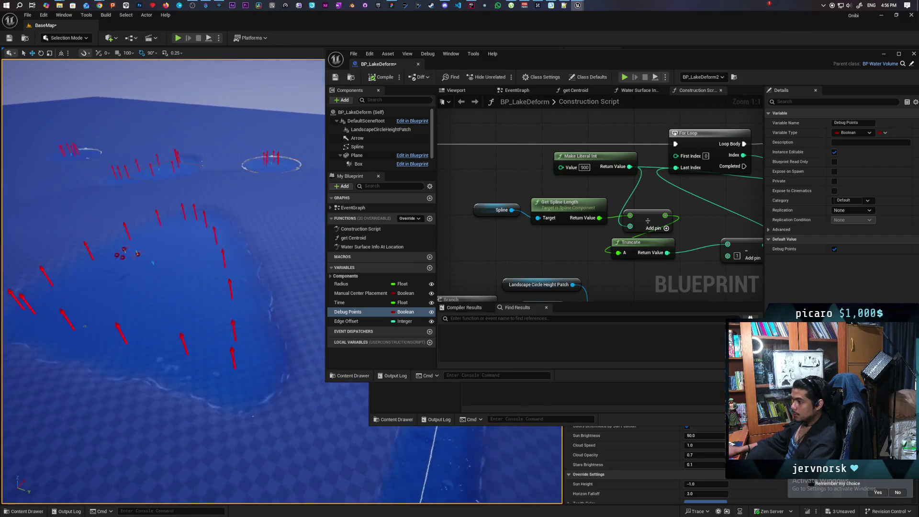
pyautogui.moveTo(134, 280); pyautogui.dragTo(124, 278)
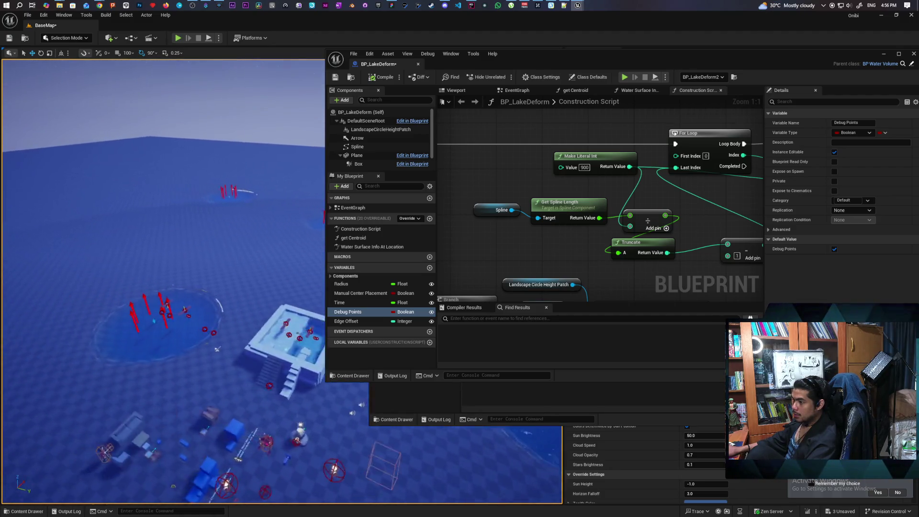
pyautogui.moveTo(217, 349); pyautogui.dragTo(216, 331)
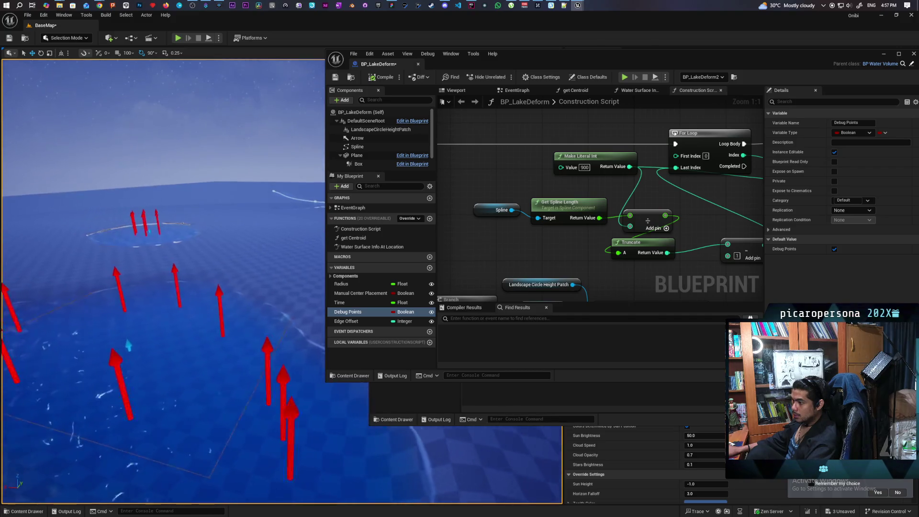
pyautogui.moveTo(216, 330)
pyautogui.mouseDown()
pyautogui.moveTo(201, 332)
pyautogui.moveTo(201, 304)
pyautogui.moveTo(201, 347)
pyautogui.moveTo(187, 328)
pyautogui.moveTo(144, 320)
pyautogui.moveTo(144, 342)
pyautogui.mouseUp()
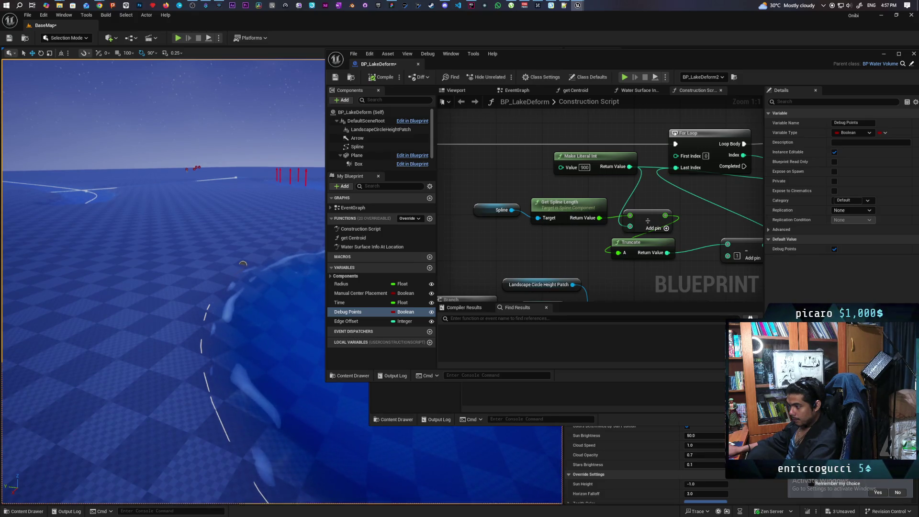
pyautogui.moveTo(242, 263)
pyautogui.mouseDown()
pyautogui.moveTo(234, 268)
pyautogui.moveTo(244, 289)
pyautogui.moveTo(226, 234)
pyautogui.mouseUp()
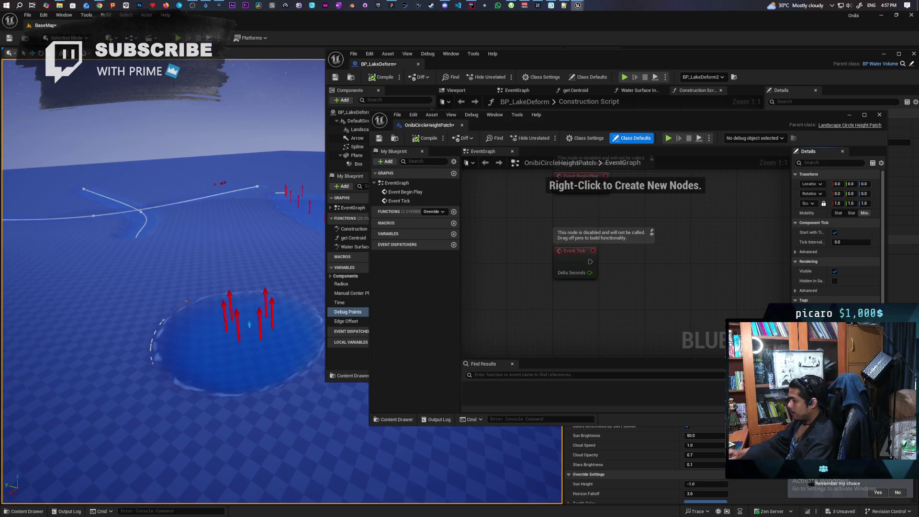
# Frame the patch edge, compile OnibiCircleHeightPatch, save all, and bring BP_LakeDeform forward.
pyautogui.press('f')
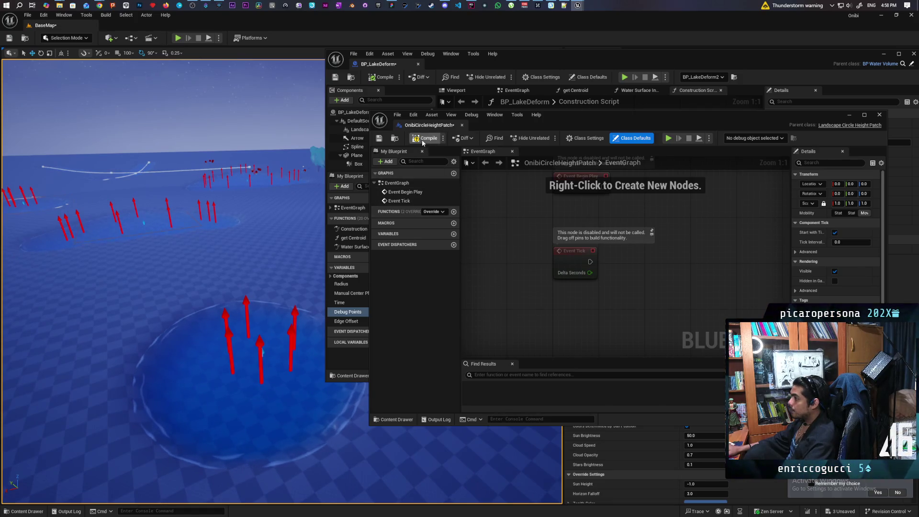
pyautogui.click(384, 137)
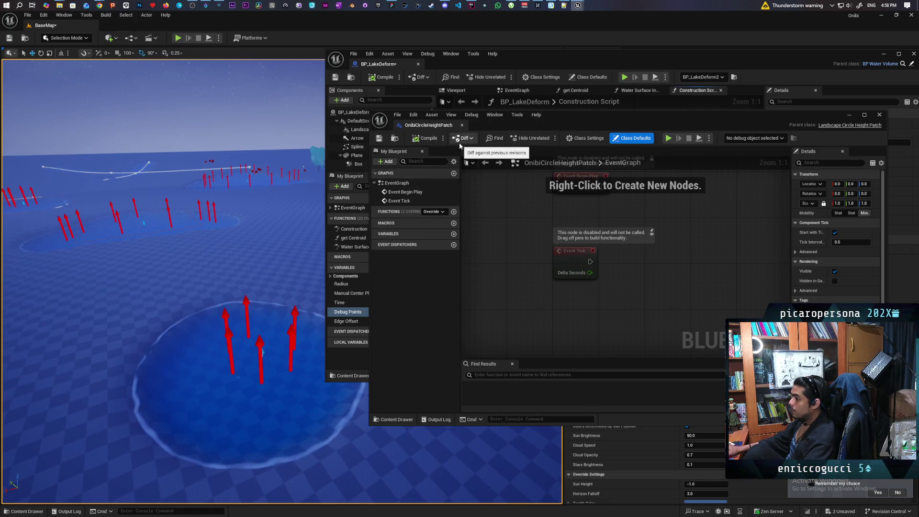
pyautogui.hotkey('ctrl', 'shift', 's')
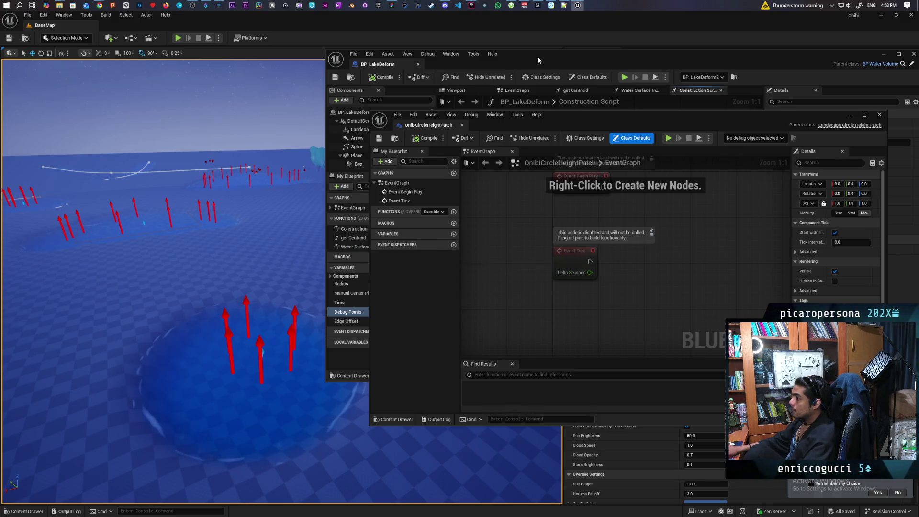
pyautogui.click(537, 56)
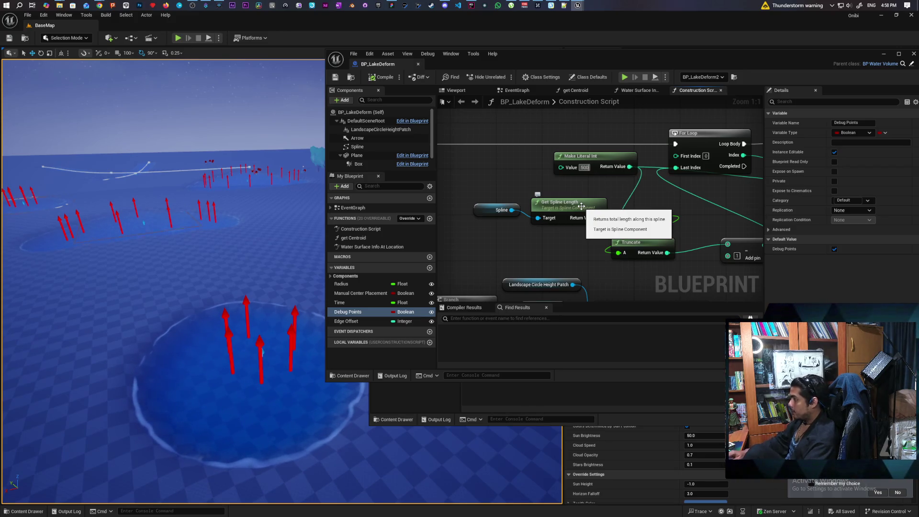
# Commit the loop count of 500 and fly around the lake to inspect the arrow spread.
pyautogui.press('Return')
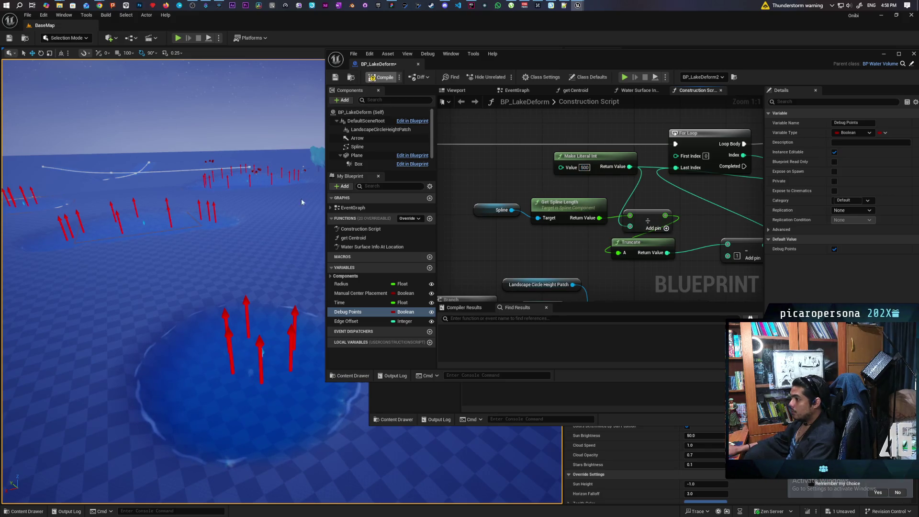
pyautogui.scroll(5, 300, 198)
pyautogui.moveTo(82, 257)
pyautogui.mouseDown()
pyautogui.moveTo(255, 185)
pyautogui.moveTo(143, 211)
pyautogui.moveTo(240, 210)
pyautogui.moveTo(263, 320)
pyautogui.mouseUp()
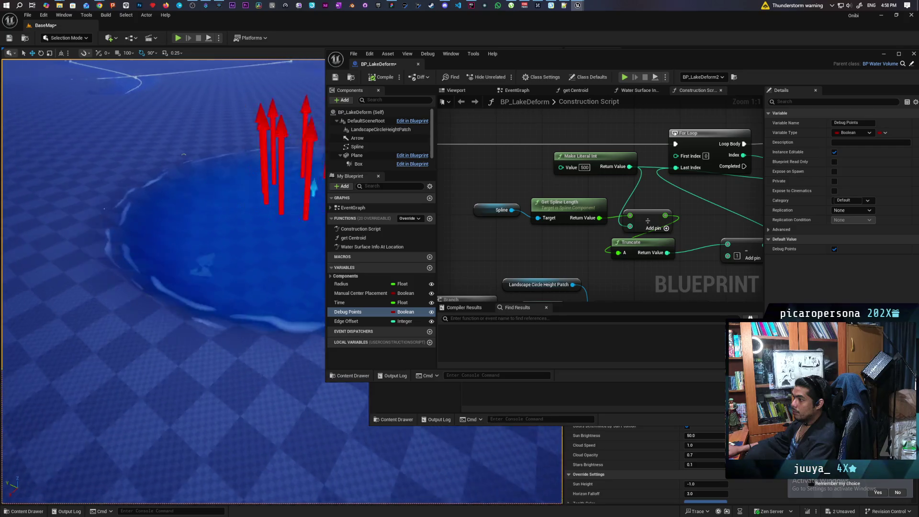
pyautogui.moveTo(162, 277)
pyautogui.mouseDown()
pyautogui.moveTo(172, 249)
pyautogui.moveTo(158, 249)
pyautogui.moveTo(163, 239)
pyautogui.moveTo(148, 306)
pyautogui.moveTo(169, 259)
pyautogui.moveTo(169, 278)
pyautogui.mouseUp()
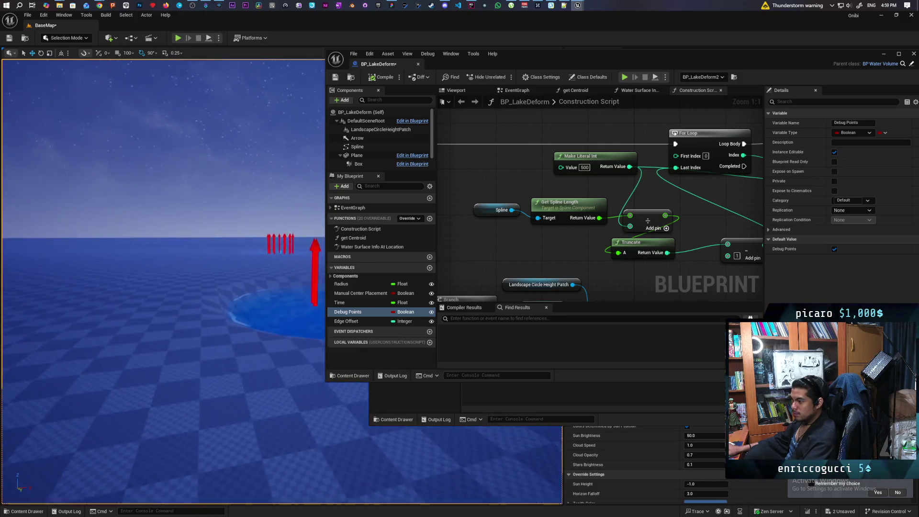
pyautogui.moveTo(237, 238)
pyautogui.mouseDown()
pyautogui.moveTo(225, 239)
pyautogui.moveTo(237, 237)
pyautogui.mouseUp()
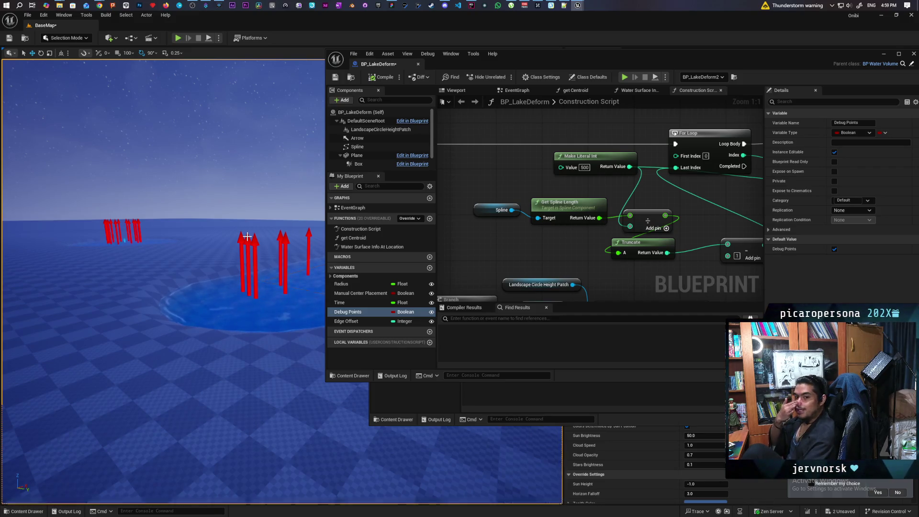
pyautogui.moveTo(163, 201)
pyautogui.mouseDown()
pyautogui.moveTo(163, 225)
pyautogui.moveTo(111, 239)
pyautogui.moveTo(144, 230)
pyautogui.moveTo(163, 249)
pyautogui.moveTo(167, 230)
pyautogui.moveTo(163, 259)
pyautogui.mouseUp()
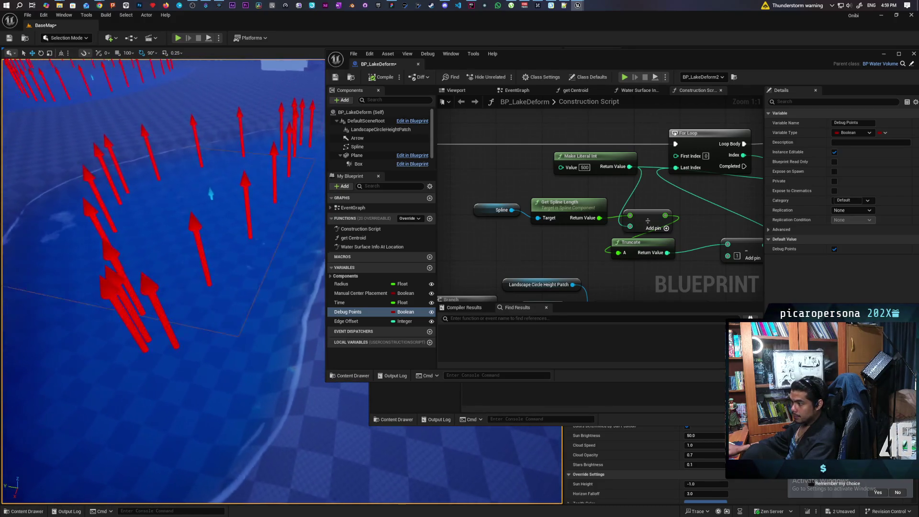
pyautogui.moveTo(211, 194)
pyautogui.mouseDown()
pyautogui.moveTo(142, 203)
pyautogui.moveTo(150, 199)
pyautogui.moveTo(223, 244)
pyautogui.moveTo(138, 308)
pyautogui.moveTo(135, 268)
pyautogui.moveTo(163, 230)
pyautogui.moveTo(163, 272)
pyautogui.moveTo(160, 247)
pyautogui.mouseUp()
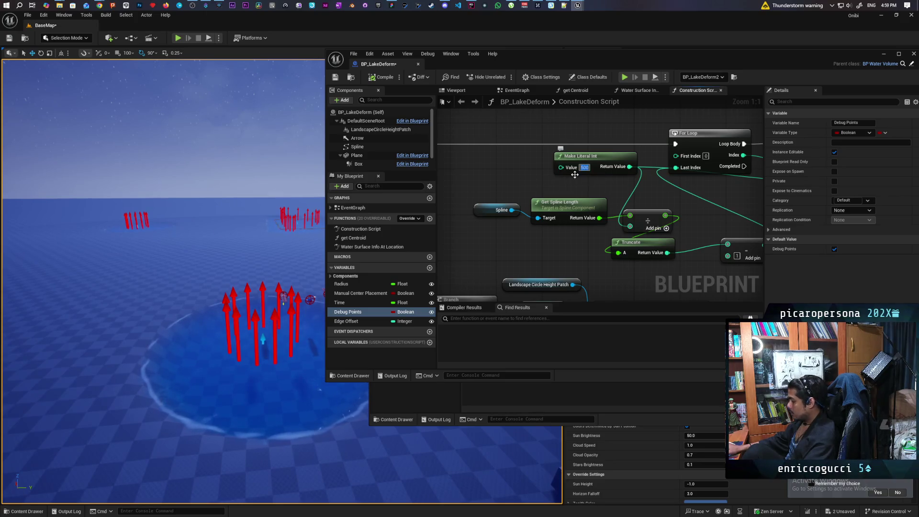
# Set the Make Literal Int value to 600, then fly around the lake reviewing the red debug arrows.
pyautogui.write('60')
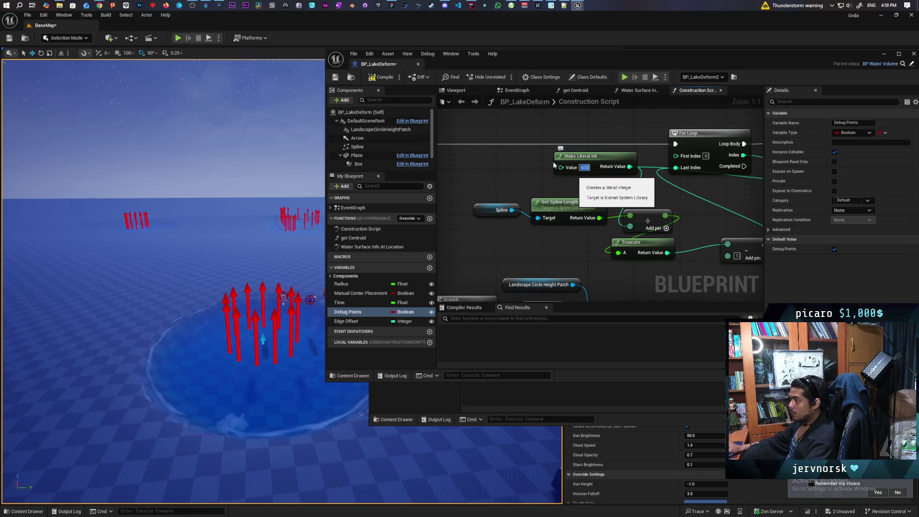
pyautogui.press('Return')
pyautogui.moveTo(205, 266)
pyautogui.mouseDown()
pyautogui.moveTo(213, 374)
pyautogui.moveTo(213, 335)
pyautogui.mouseUp()
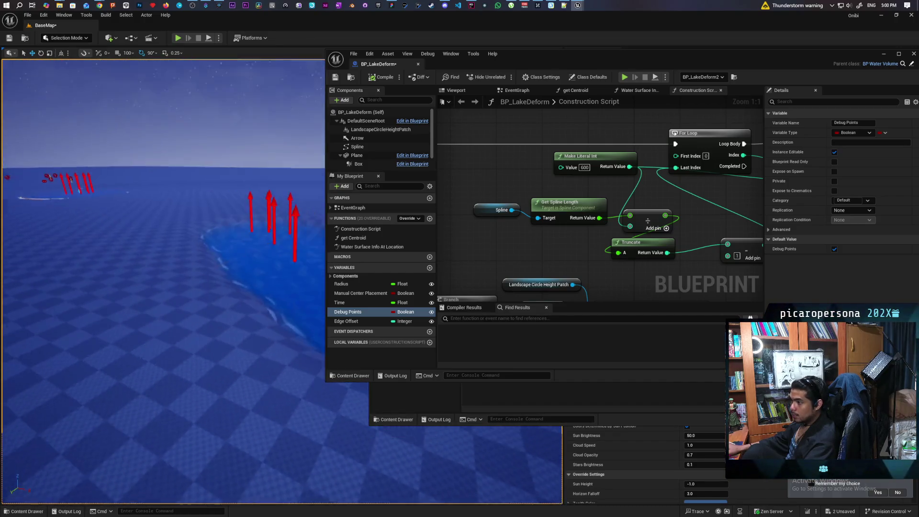
pyautogui.moveTo(214, 363)
pyautogui.mouseDown()
pyautogui.moveTo(213, 335)
pyautogui.moveTo(213, 363)
pyautogui.moveTo(214, 335)
pyautogui.moveTo(182, 371)
pyautogui.moveTo(163, 370)
pyautogui.mouseUp()
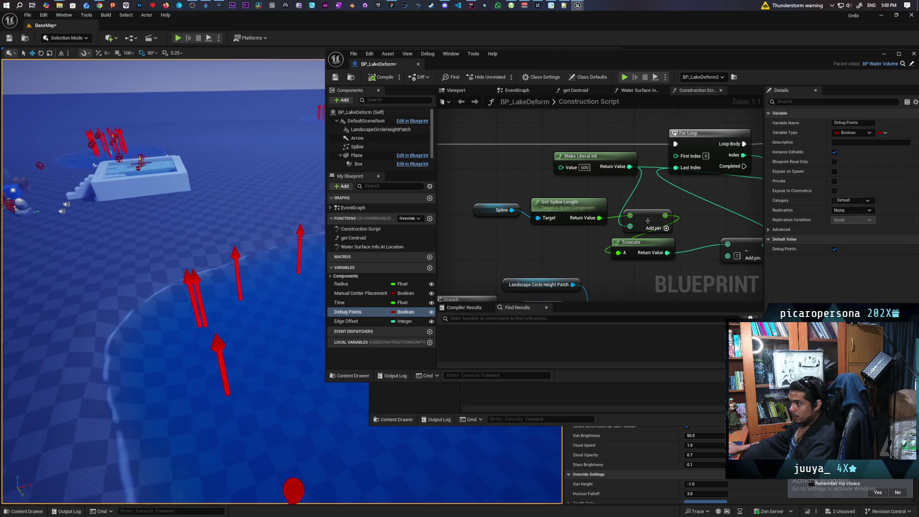
pyautogui.moveTo(162, 371)
pyautogui.mouseDown()
pyautogui.moveTo(182, 370)
pyautogui.moveTo(182, 397)
pyautogui.moveTo(182, 373)
pyautogui.moveTo(143, 364)
pyautogui.moveTo(106, 335)
pyautogui.mouseUp()
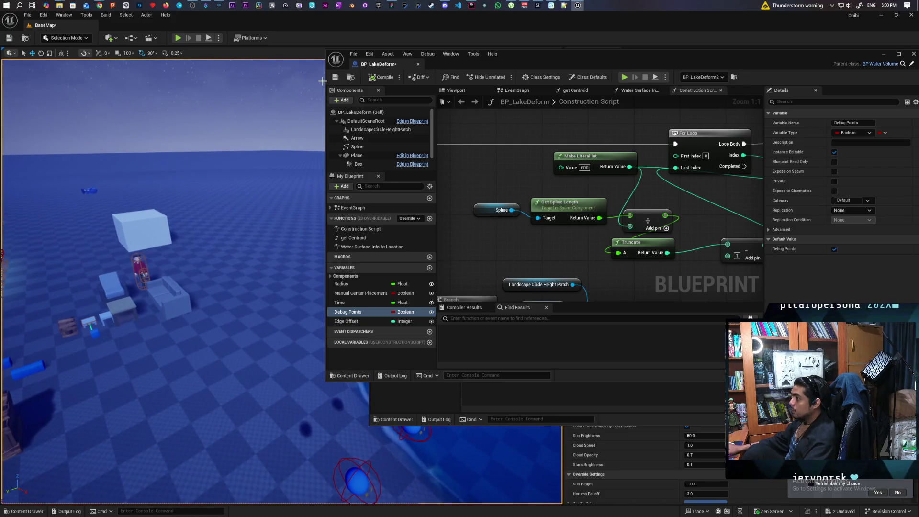
# Save the level and Blueprints, then reposition and minimize the OnibiCircleHeightPatch and BP_LakeDeform editors.
pyautogui.click(337, 80)
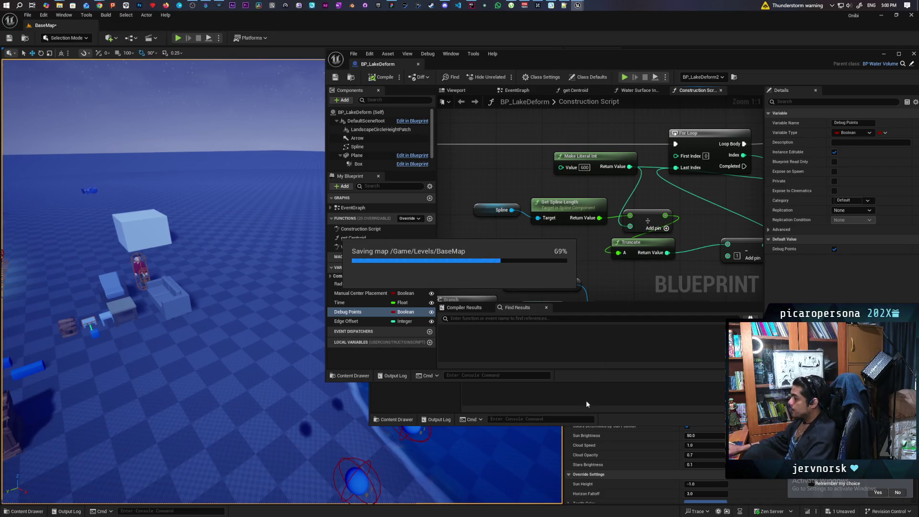
pyautogui.click(497, 405)
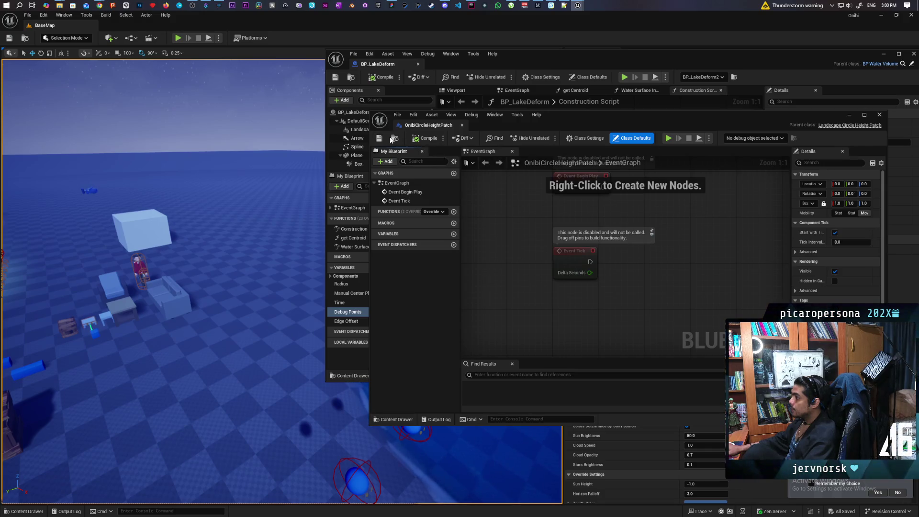
pyautogui.click(394, 139)
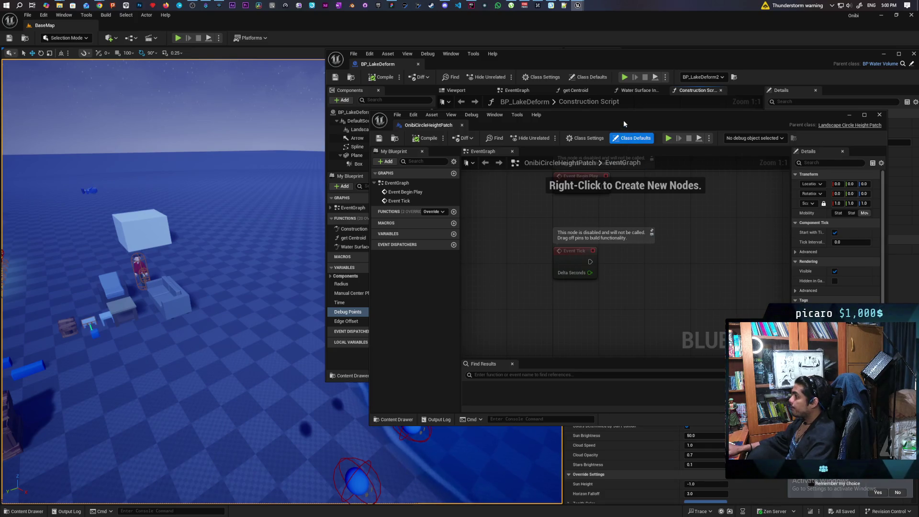
pyautogui.moveTo(624, 122); pyautogui.dragTo(581, 103)
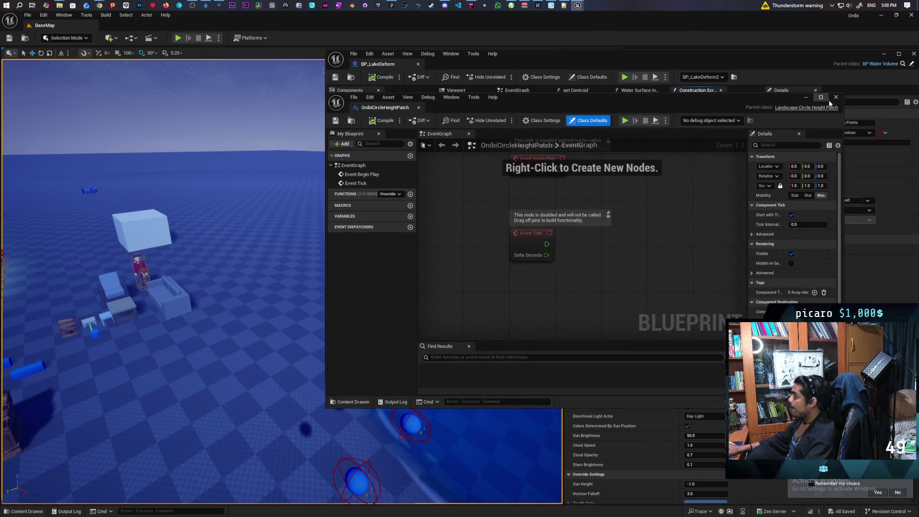
pyautogui.moveTo(825, 60); pyautogui.dragTo(805, 62)
pyautogui.click(863, 55)
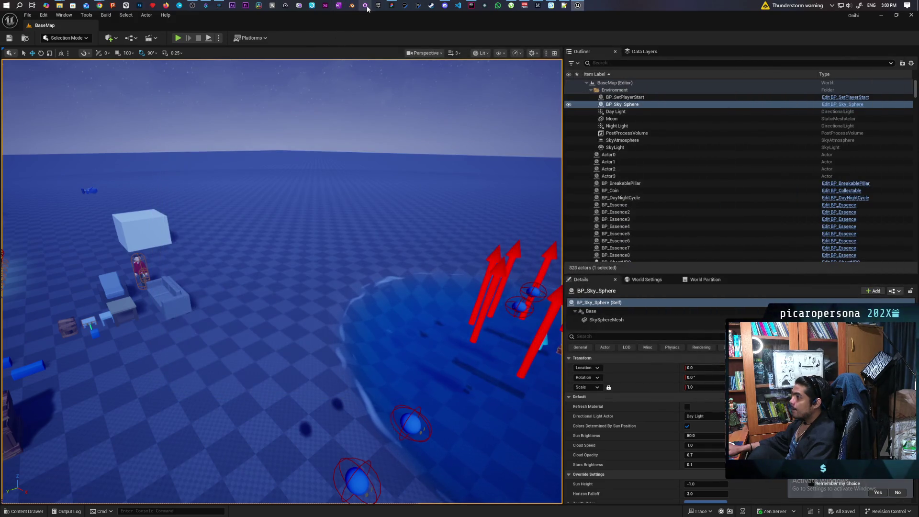
# In GitHub Desktop, fetch from origin and switch to the Onibi repository.
pyautogui.click(364, 6)
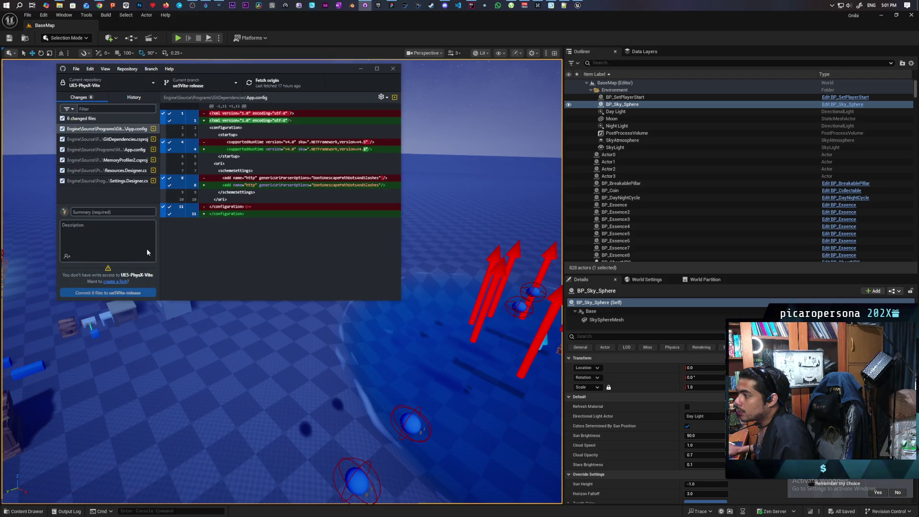
pyautogui.click(268, 82)
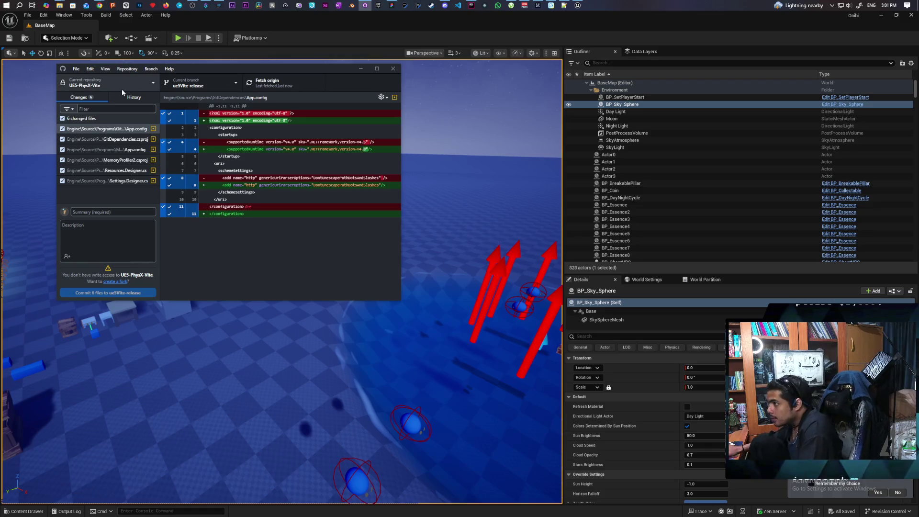
pyautogui.click(108, 82)
pyautogui.click(72, 123)
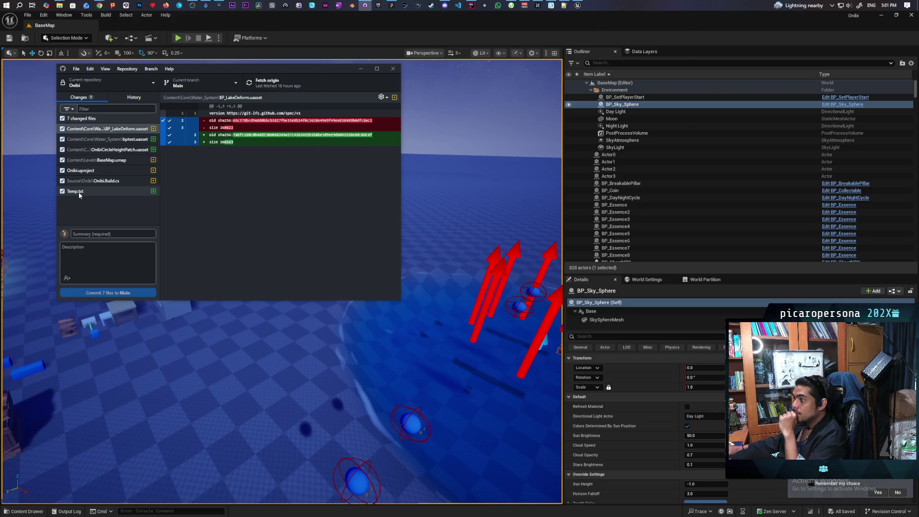
# Try discarding the bptest.uasset changes and dismiss the resulting file-busy (EBUSY) error.
pyautogui.click(139, 142)
pyautogui.rightClick(139, 143)
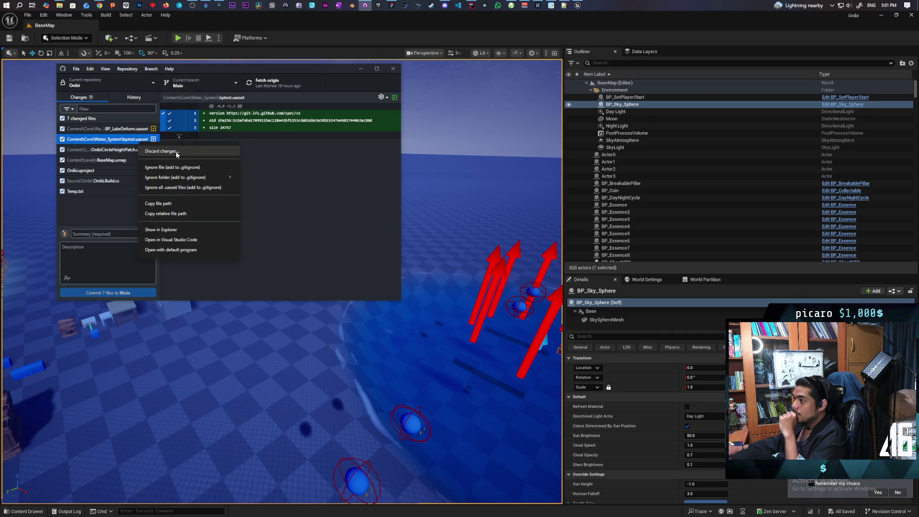
pyautogui.click(149, 151)
pyautogui.click(232, 220)
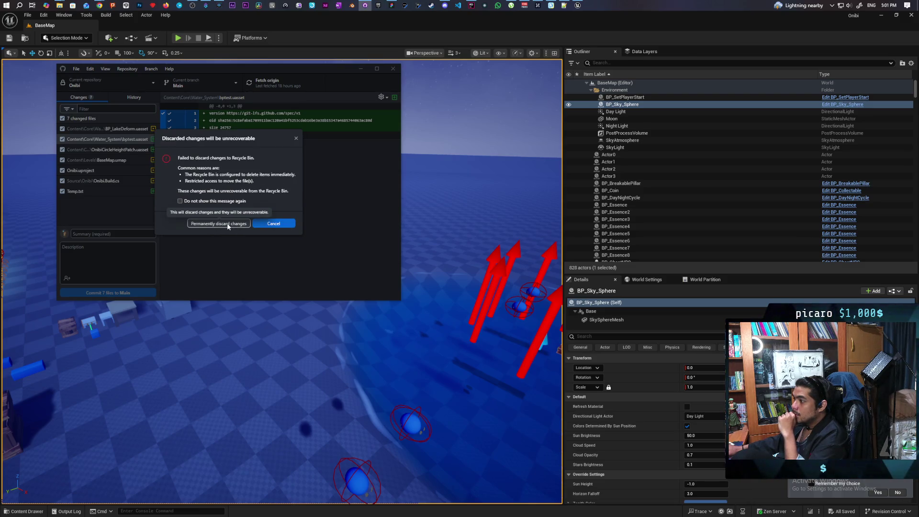
pyautogui.click(228, 225)
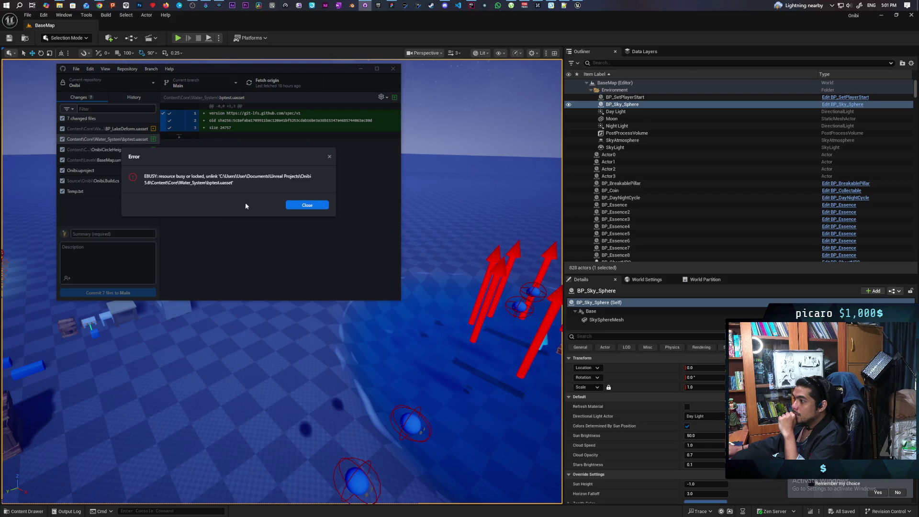
pyautogui.click(307, 205)
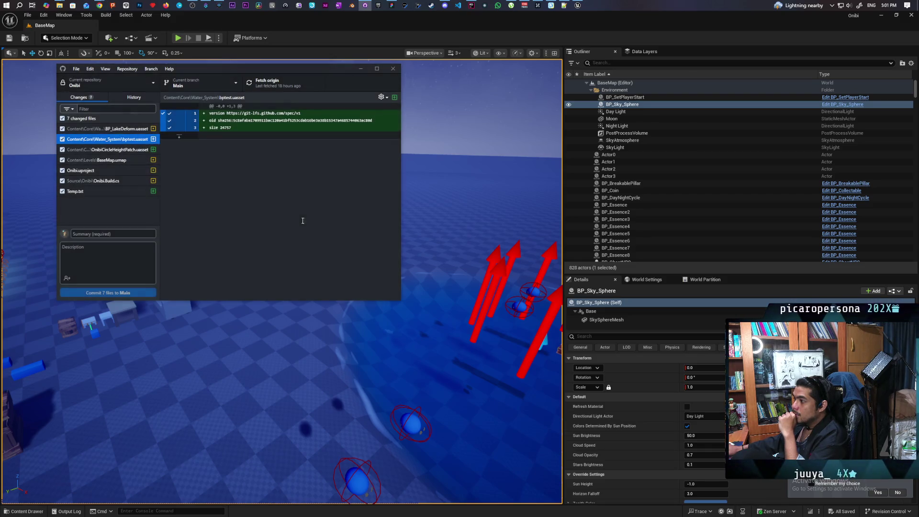
# Discard the Temp.txt changes, leaving six changed files, and return to Unreal's content.
pyautogui.click(95, 192)
pyautogui.rightClick(95, 192)
pyautogui.click(140, 201)
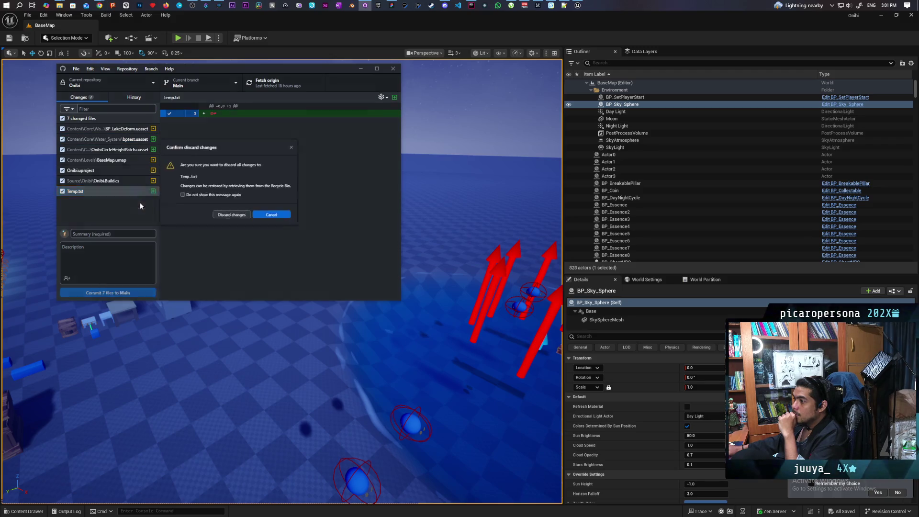
pyautogui.click(225, 219)
pyautogui.click(222, 219)
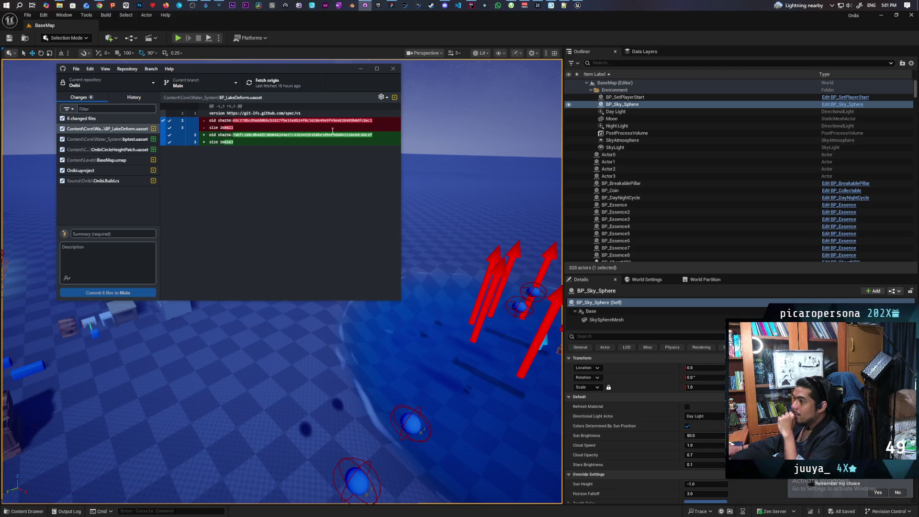
pyautogui.click(36, 510)
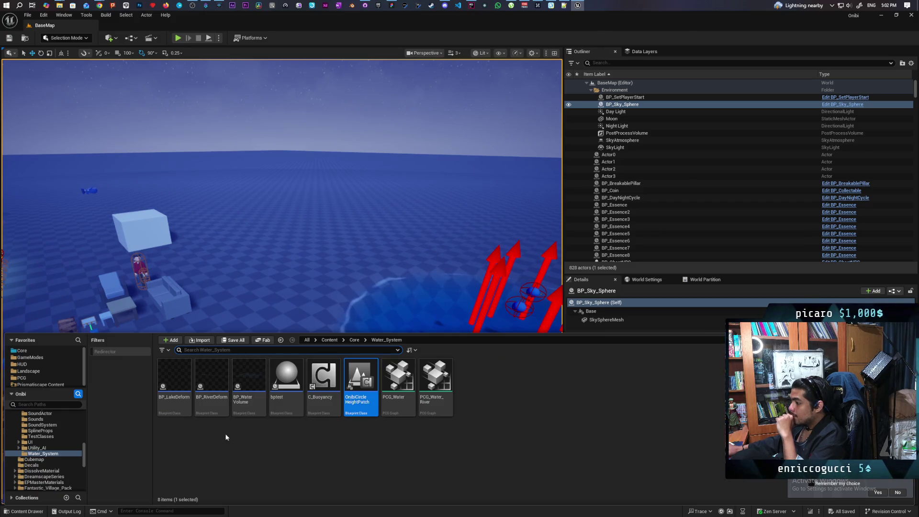
# Select the bptest Blueprint in the Content Drawer and confirm its deletion.
pyautogui.press('Left')
pyautogui.press('Left')
pyautogui.press('Left')
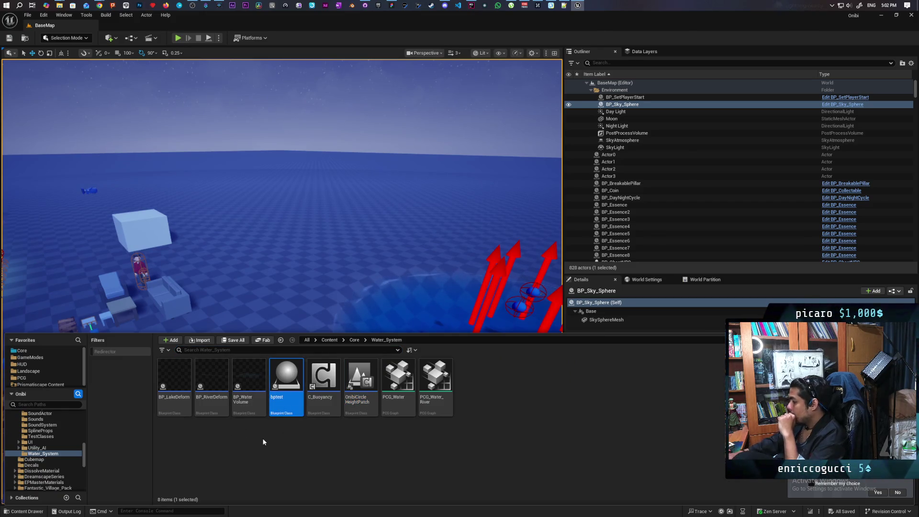
pyautogui.press('Delete')
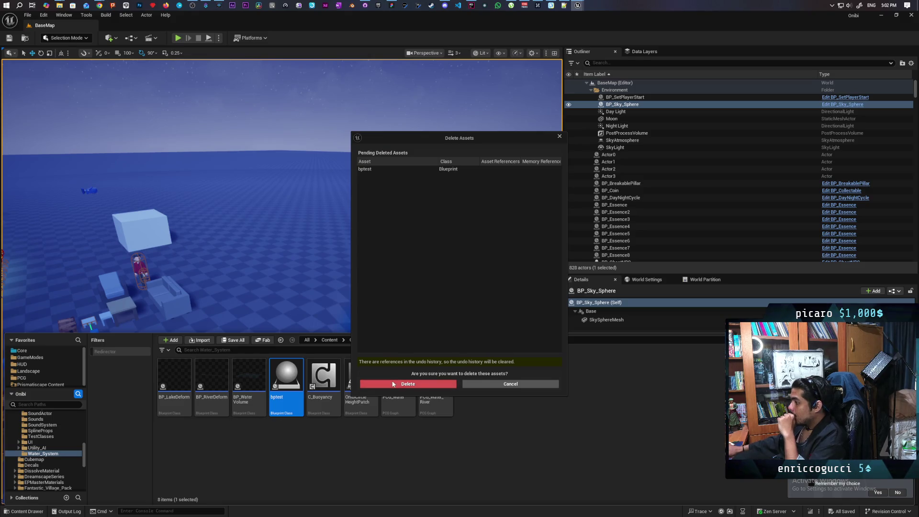
pyautogui.click(393, 384)
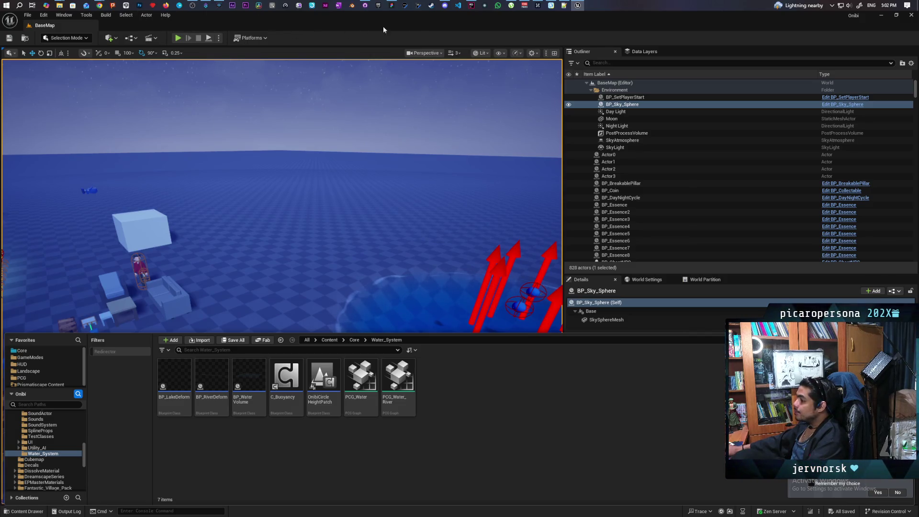
# Commit the five files to Main as 'added custom circle height child' and push to origin.
pyautogui.click(365, 6)
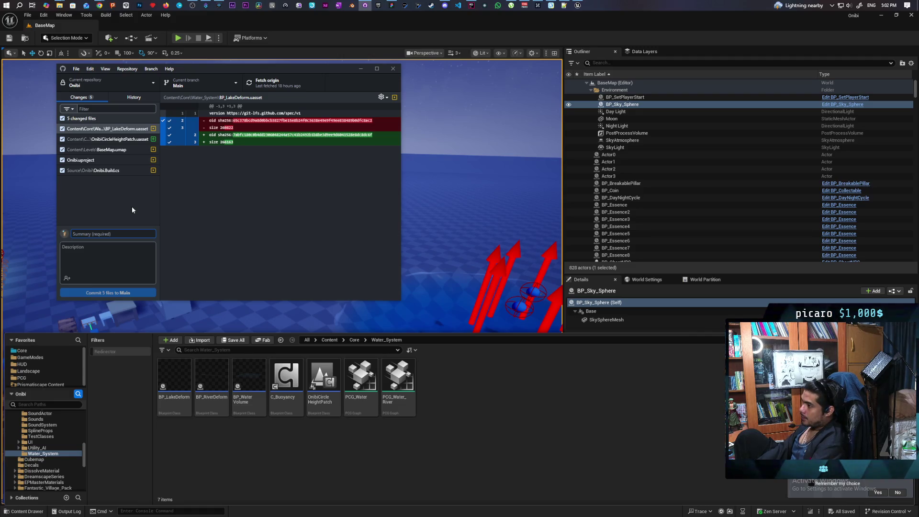
pyautogui.write('add')
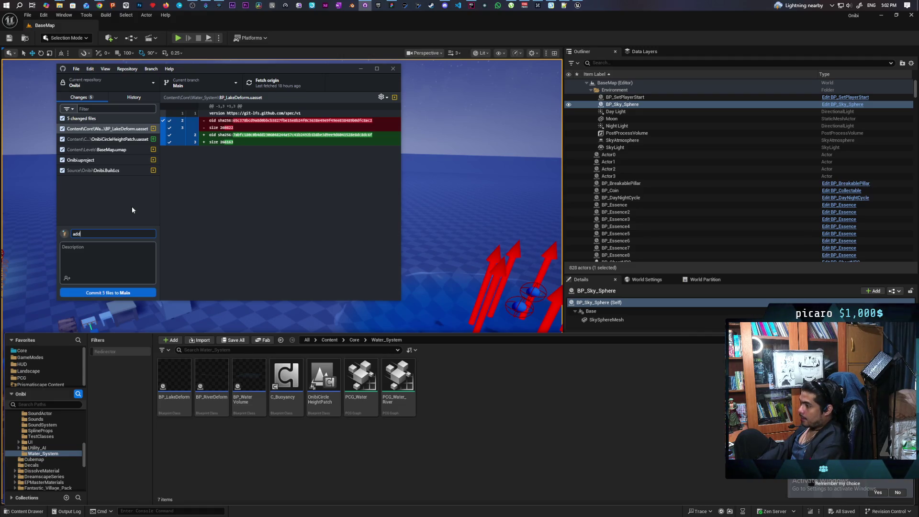
pyautogui.write('ed custom circle height child')
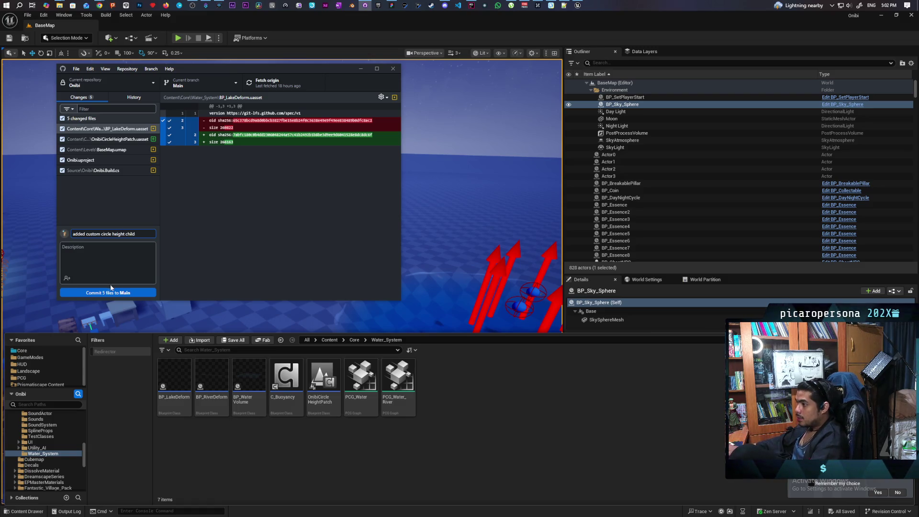
pyautogui.click(123, 294)
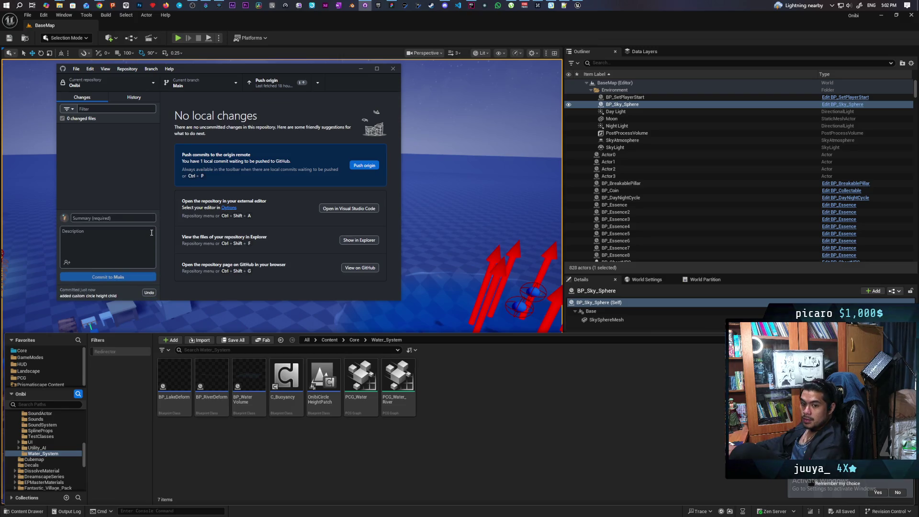
pyautogui.click(274, 88)
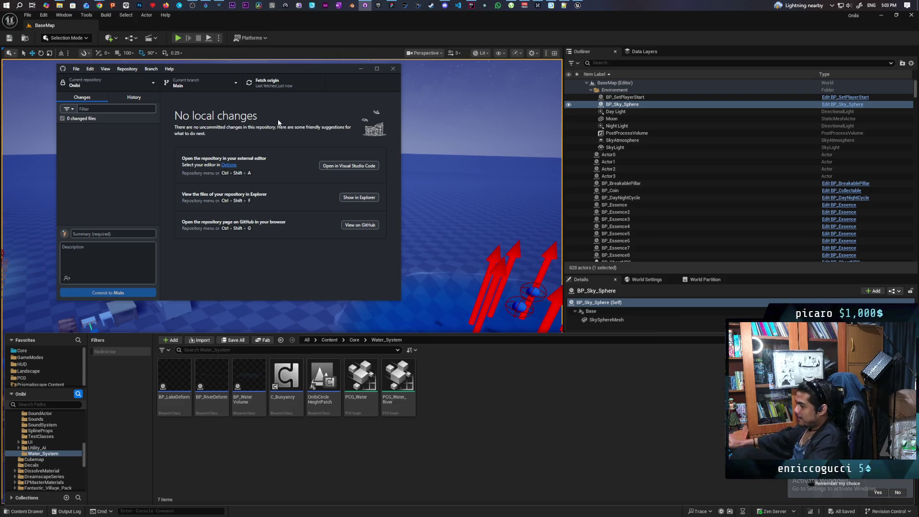
# Back in Unreal, fly the camera over the water pool past the red arrows and open the Content Drawer.
pyautogui.click(238, 23)
pyautogui.moveTo(488, 301); pyautogui.dragTo(488, 301)
pyautogui.moveTo(467, 363)
pyautogui.mouseDown()
pyautogui.moveTo(242, 390)
pyautogui.moveTo(206, 349)
pyautogui.moveTo(325, 337)
pyautogui.moveTo(387, 297)
pyautogui.moveTo(502, 299)
pyautogui.moveTo(282, 293)
pyautogui.moveTo(502, 267)
pyautogui.mouseUp()
pyautogui.hotkey('ctrl', 'space')
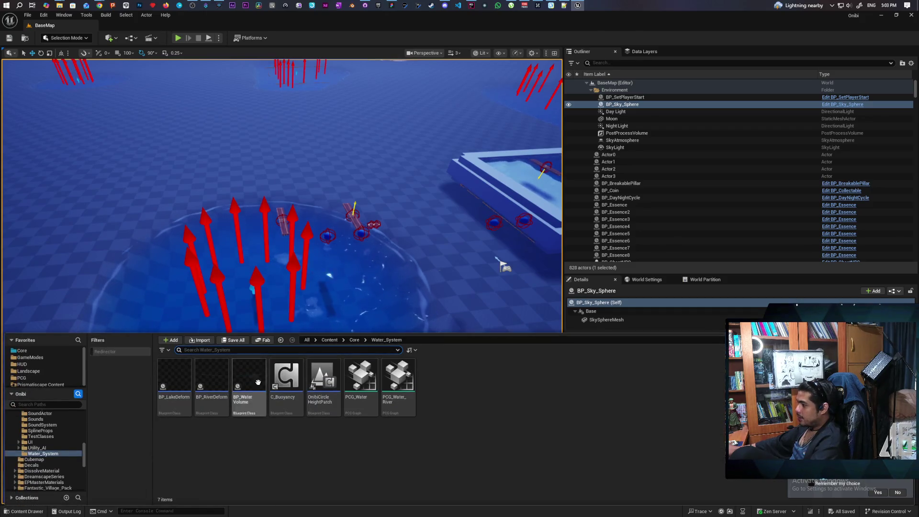
# Search the Content Drawer for 'stylized water', select BP_Classic_Water, and scroll through the results.
pyautogui.click(316, 353)
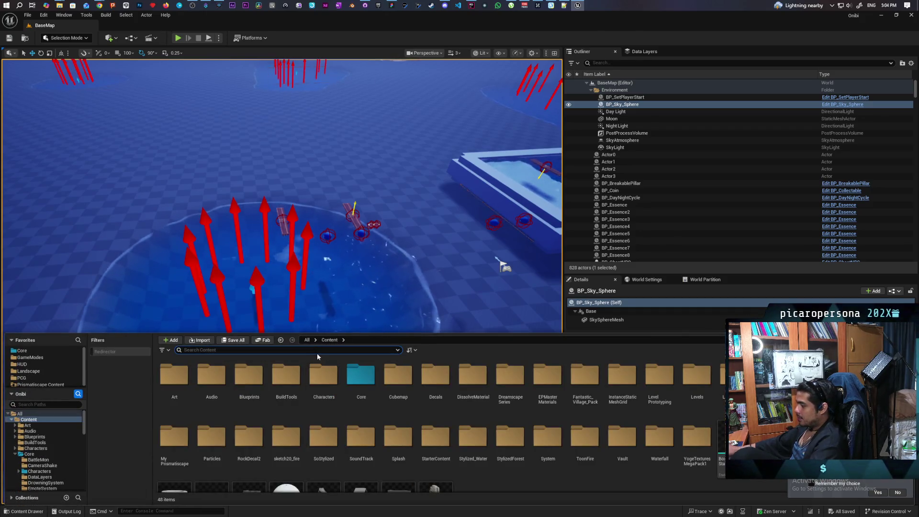
pyautogui.write('stylized')
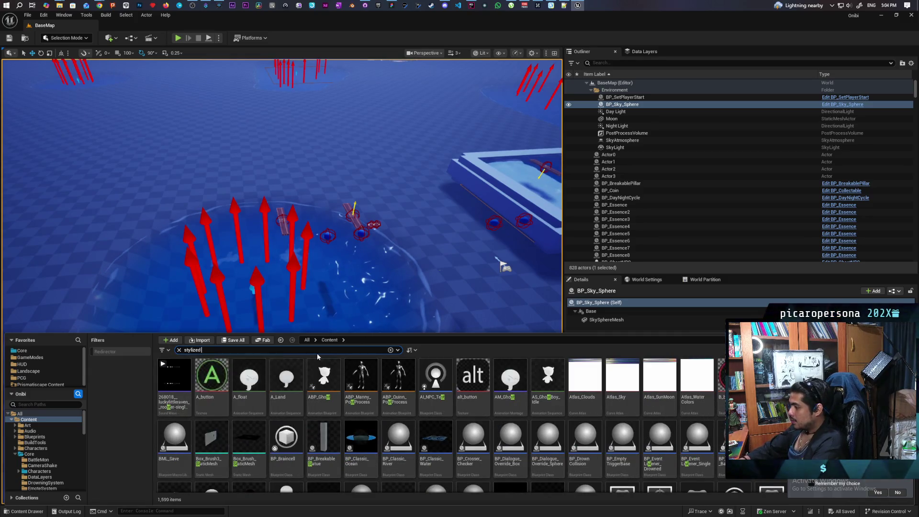
pyautogui.write(' wa')
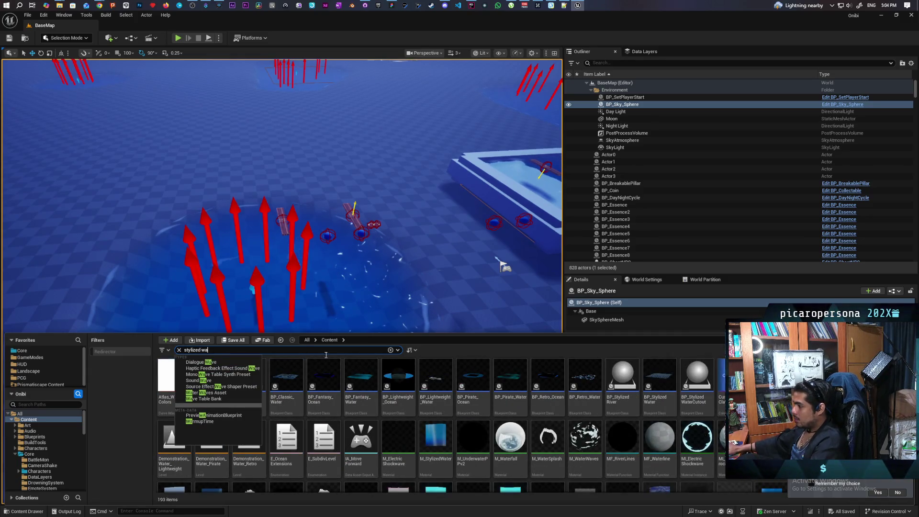
pyautogui.write('ter')
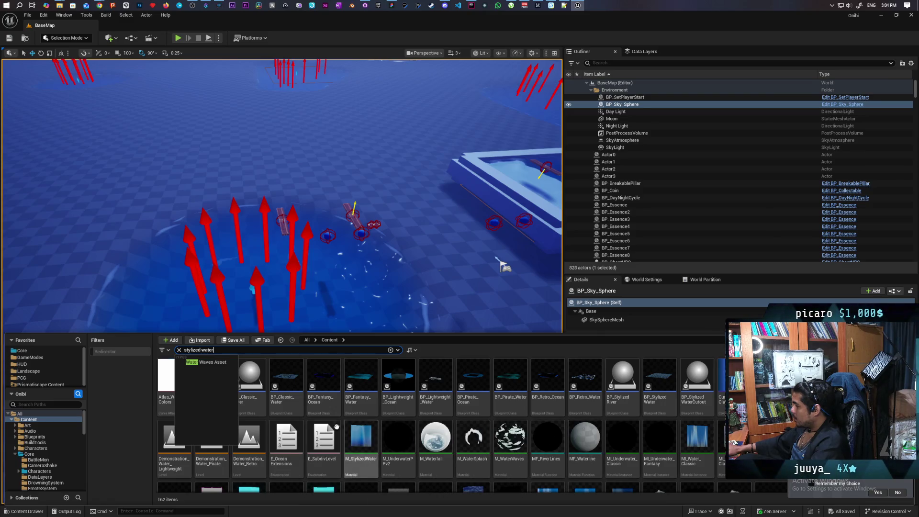
pyautogui.click(292, 406)
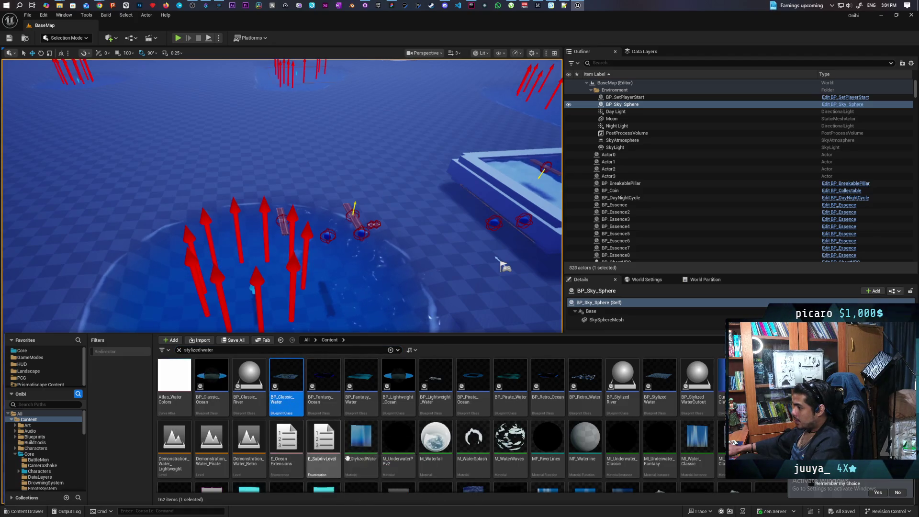
pyautogui.scroll(-2, 517, 473)
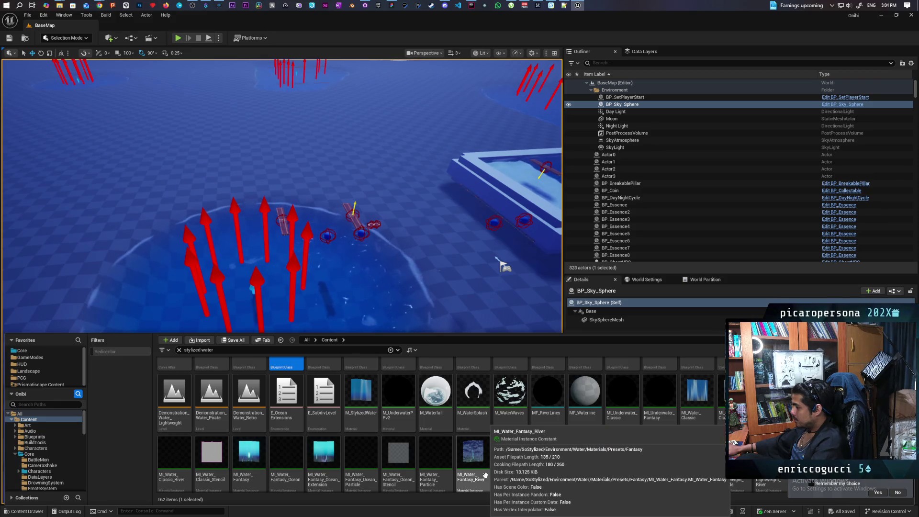
pyautogui.scroll(-2, 654, 468)
pyautogui.scroll(-1, 655, 468)
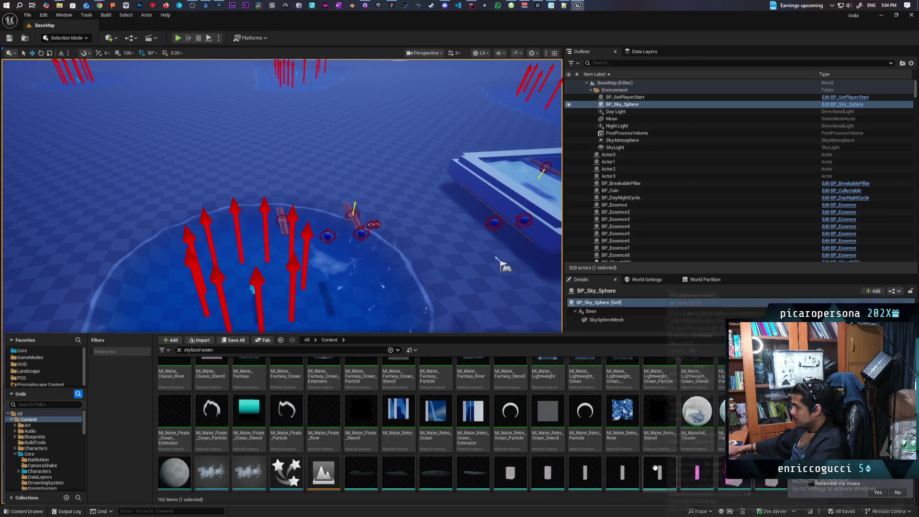
pyautogui.scroll(-1, 654, 468)
pyautogui.scroll(1, 654, 468)
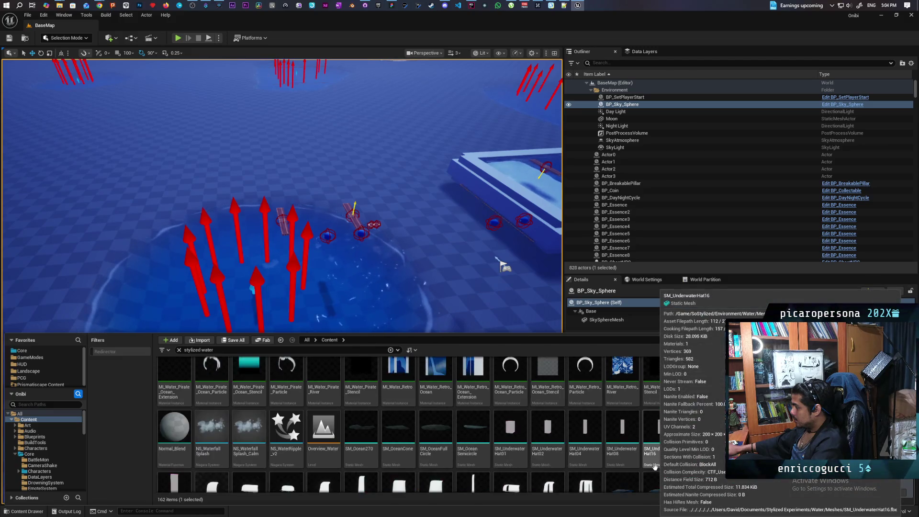
pyautogui.scroll(-2, 654, 467)
# Select the BP_LakeDeform4 lake, then open the TestLevel map from the Levels folder.
pyautogui.click(349, 262)
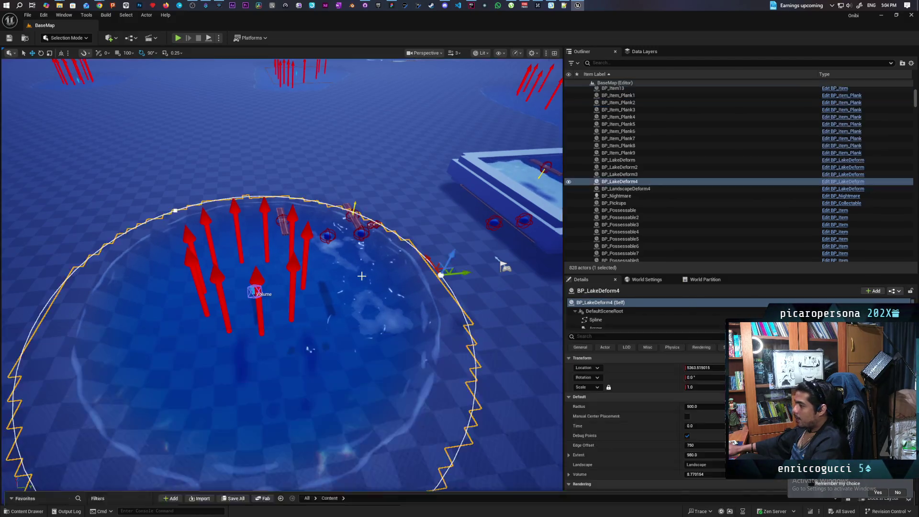
pyautogui.hotkey('alt', 'Left')
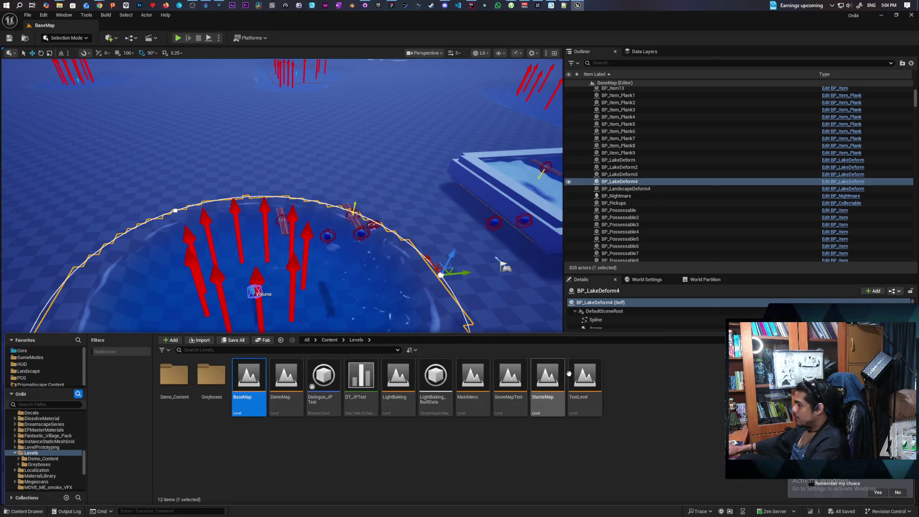
pyautogui.doubleClick(584, 382)
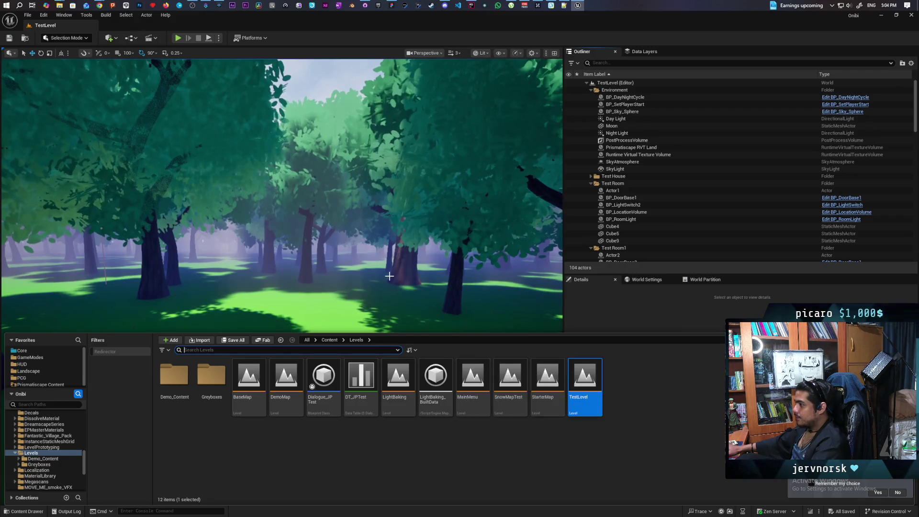
# Fly to TestLevel's pond by the waterfall and select the WaterBodyLake water body.
pyautogui.moveTo(389, 276); pyautogui.dragTo(389, 276)
pyautogui.moveTo(328, 382); pyautogui.dragTo(328, 381)
pyautogui.click(328, 381)
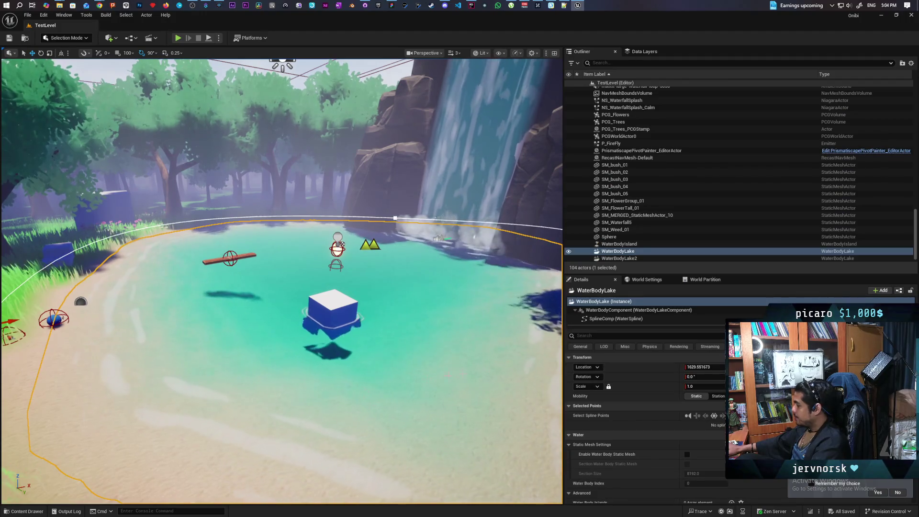
pyautogui.scroll(-5, 617, 405)
pyautogui.scroll(-8, 617, 401)
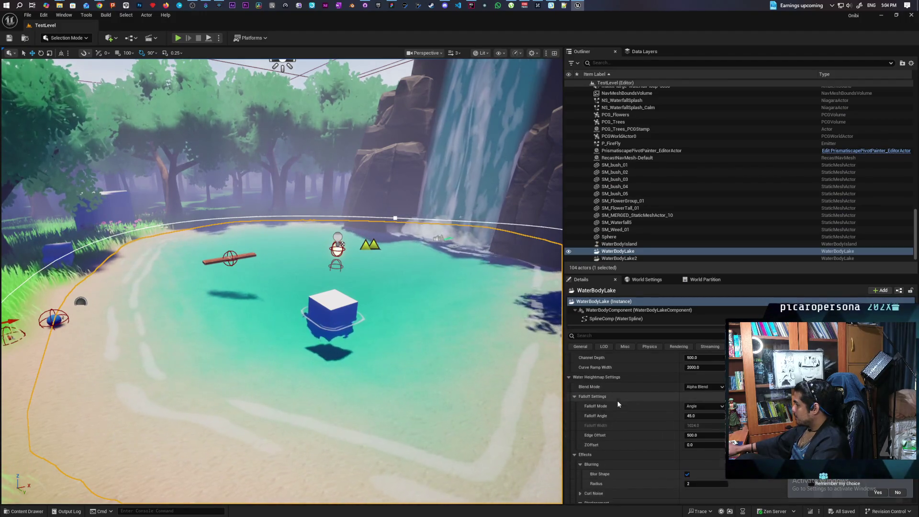
pyautogui.scroll(-10, 616, 396)
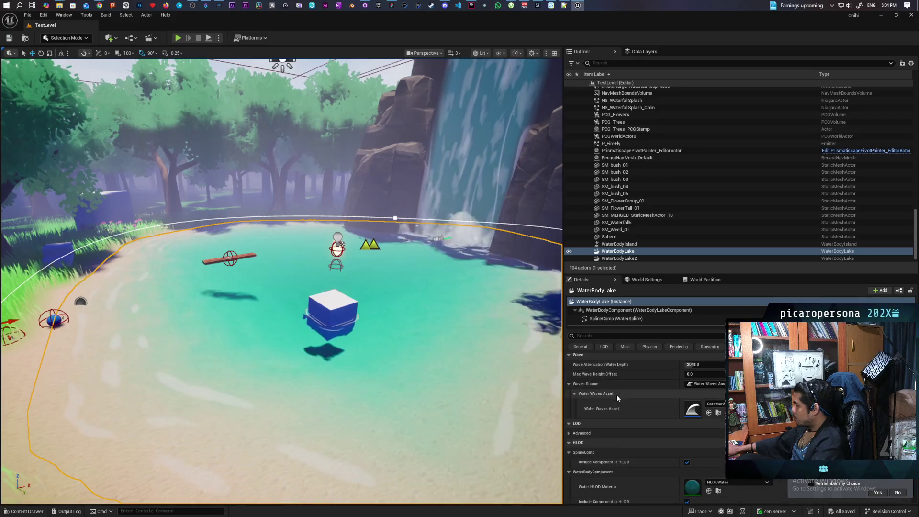
pyautogui.scroll(20, 616, 396)
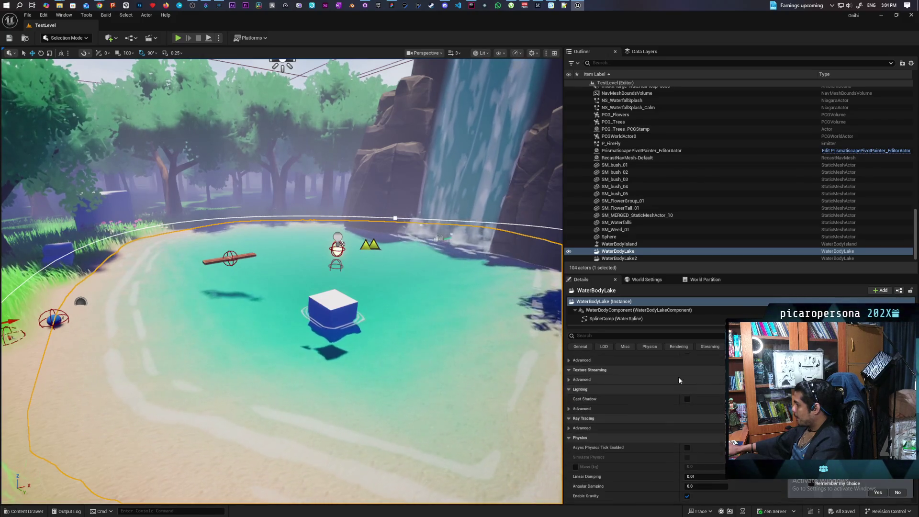
# Filter the lake's details by 'water' and locate its StylizedWater_Lake material asset.
pyautogui.click(654, 335)
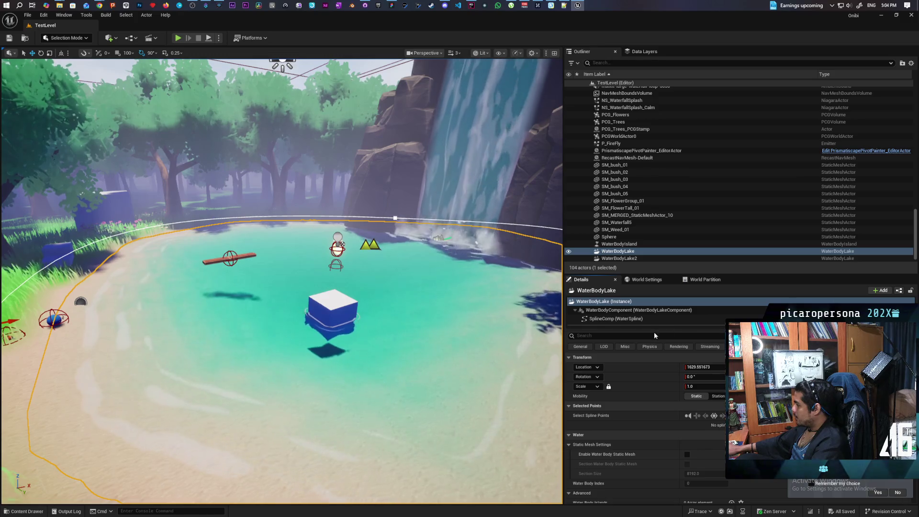
pyautogui.write('water')
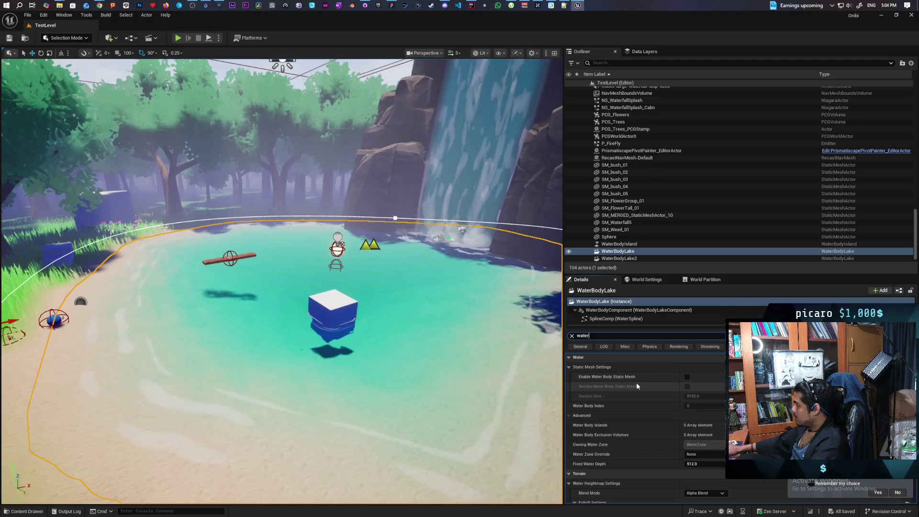
pyautogui.scroll(-5, 636, 382)
pyautogui.scroll(5, 636, 382)
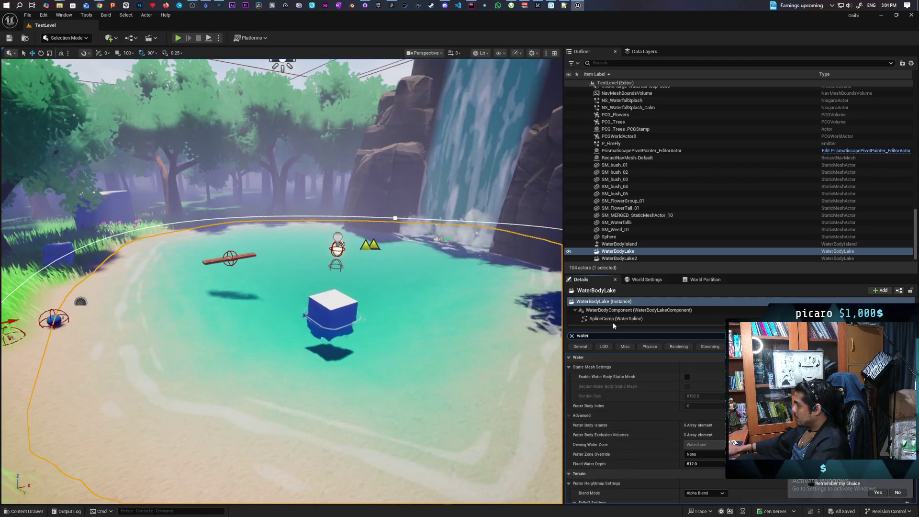
pyautogui.click(617, 310)
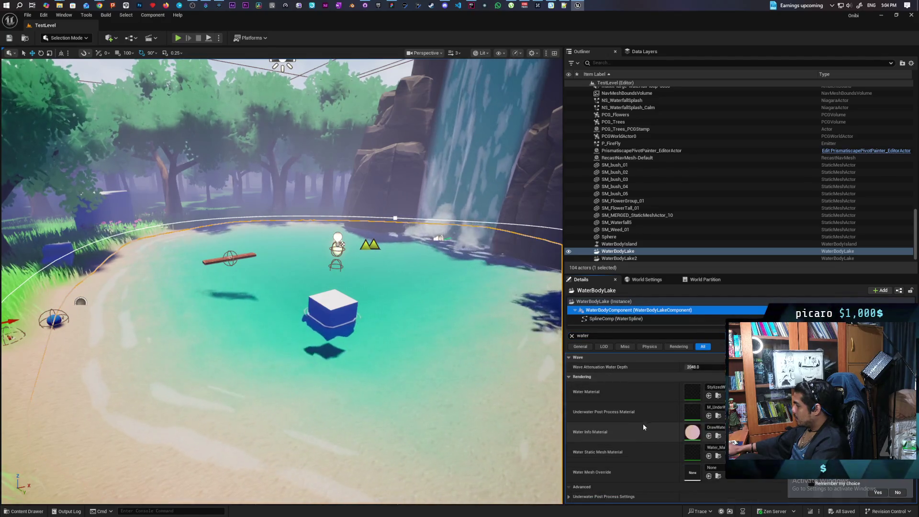
pyautogui.click(719, 396)
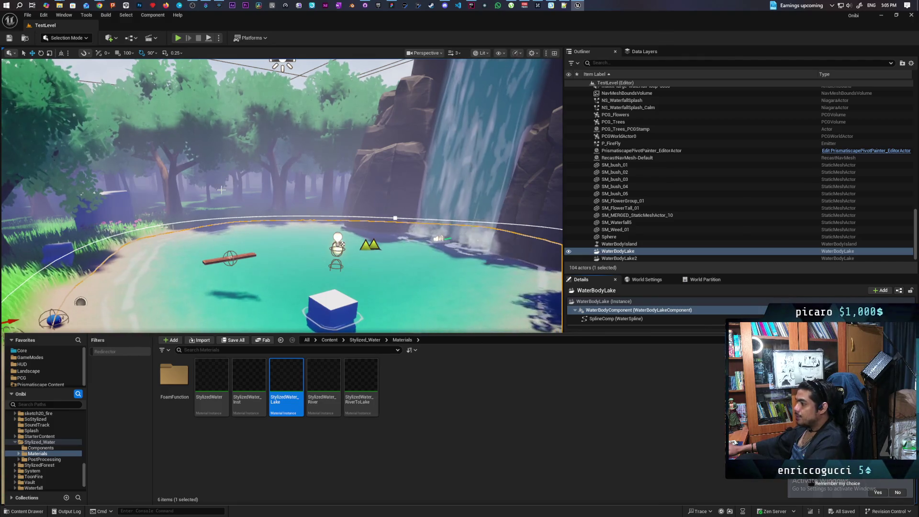
pyautogui.hotkey('ctrl', 'space')
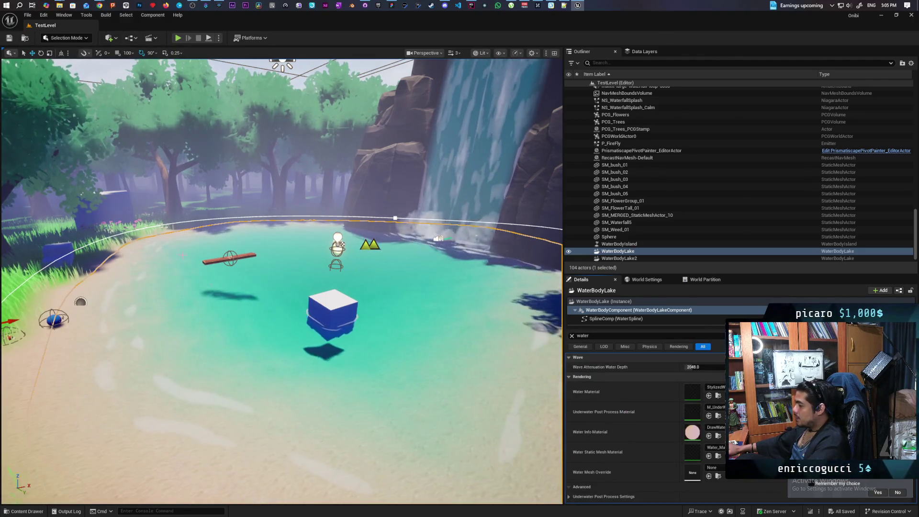
pyautogui.click(25, 38)
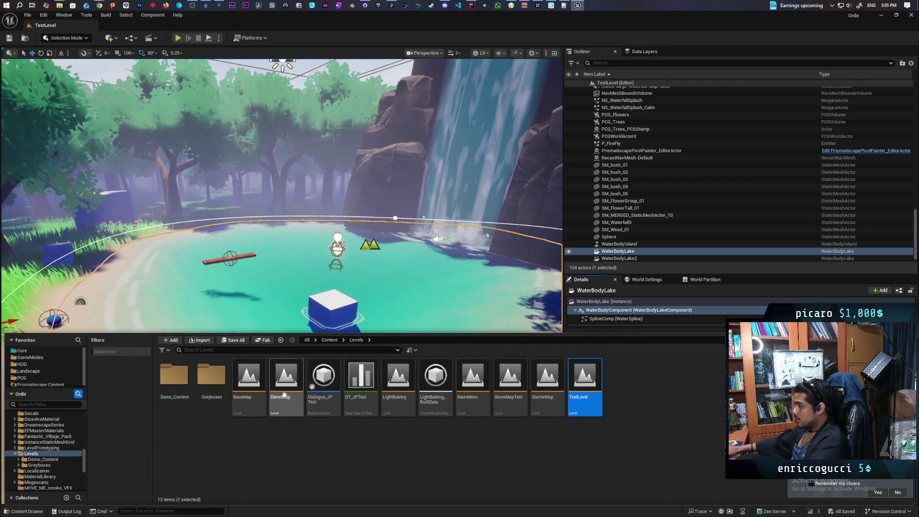
# Open BaseMap, browse to Stylized_Water > Materials, and drag StylizedWater_Lake onto the lake.
pyautogui.doubleClick(245, 390)
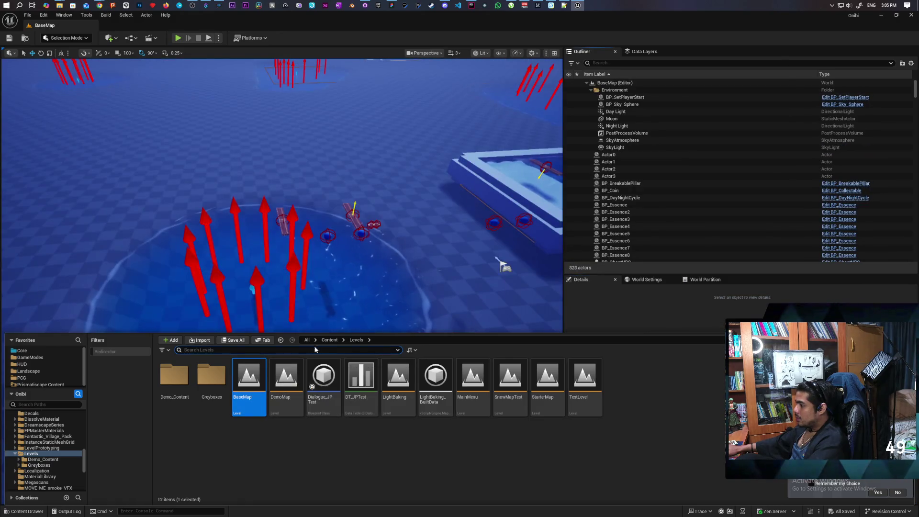
pyautogui.click(329, 340)
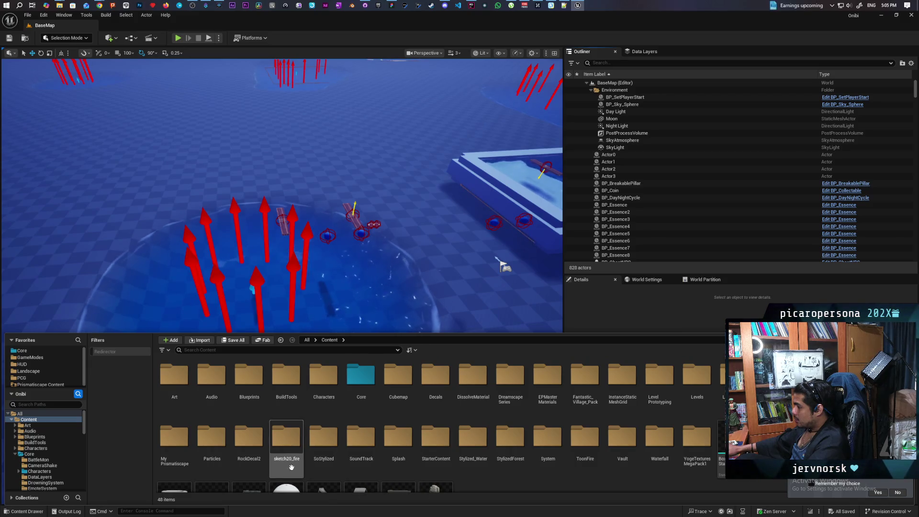
pyautogui.doubleClick(476, 445)
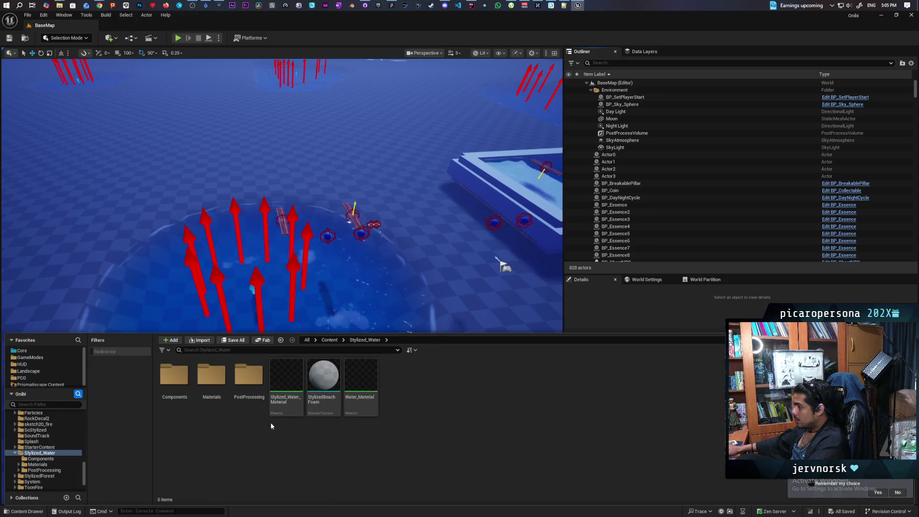
pyautogui.doubleClick(216, 379)
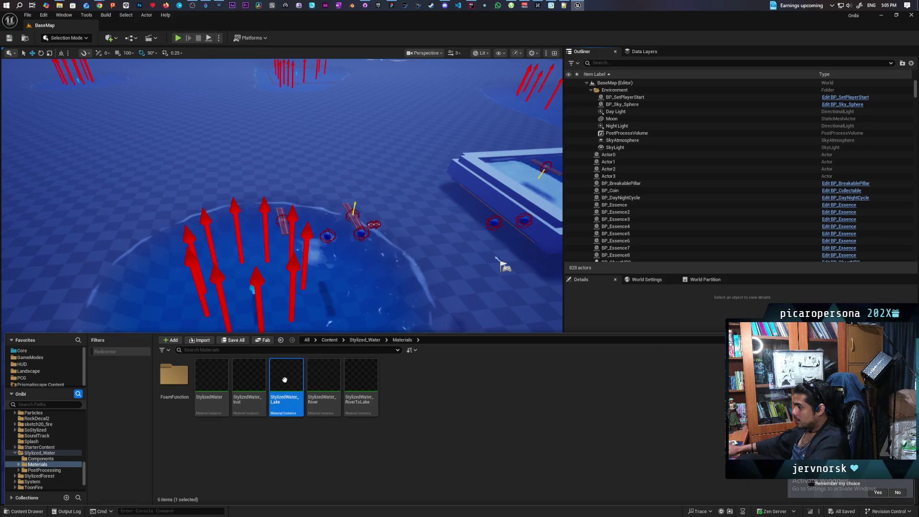
pyautogui.moveTo(276, 418)
pyautogui.mouseDown()
pyautogui.moveTo(174, 300)
pyautogui.moveTo(179, 330)
pyautogui.mouseUp()
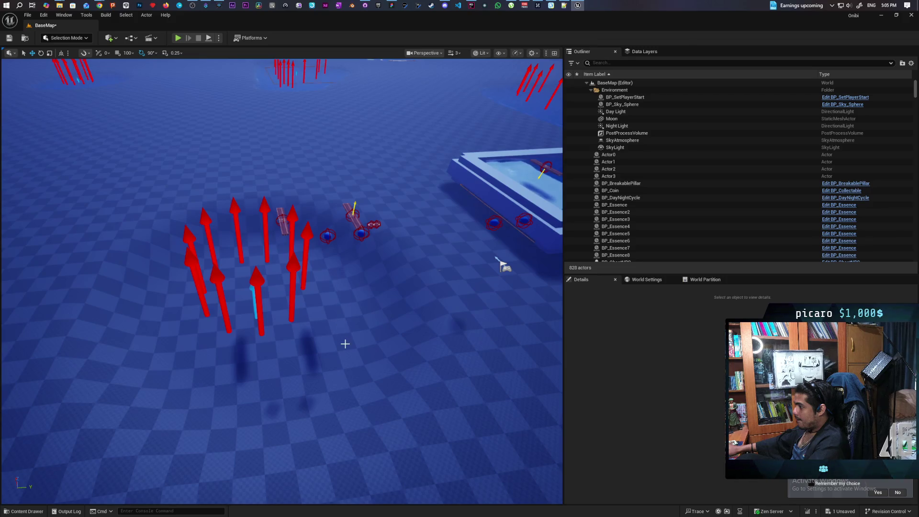
pyautogui.moveTo(345, 343); pyautogui.dragTo(341, 273)
# Select BP_LakeDeform4, clear the Details filter, and check HISM_Plane_0's Element 0 material.
pyautogui.click(341, 273)
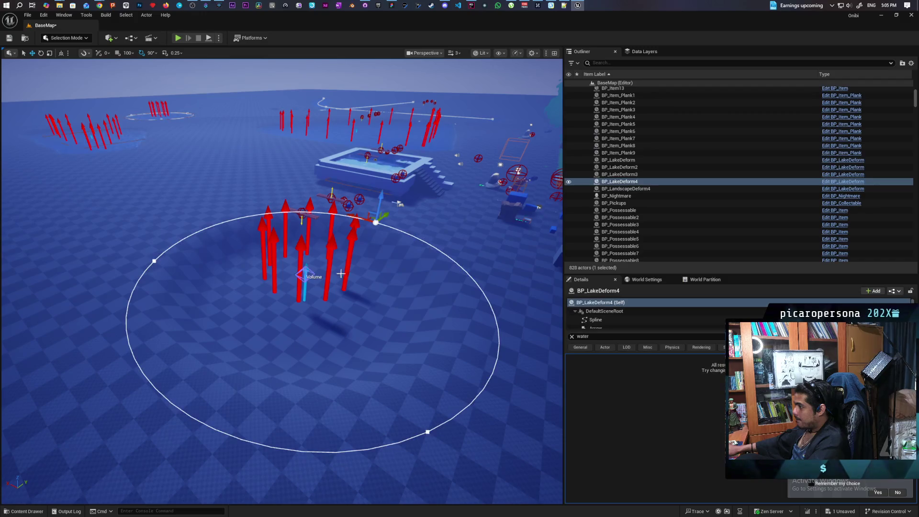
pyautogui.click(572, 337)
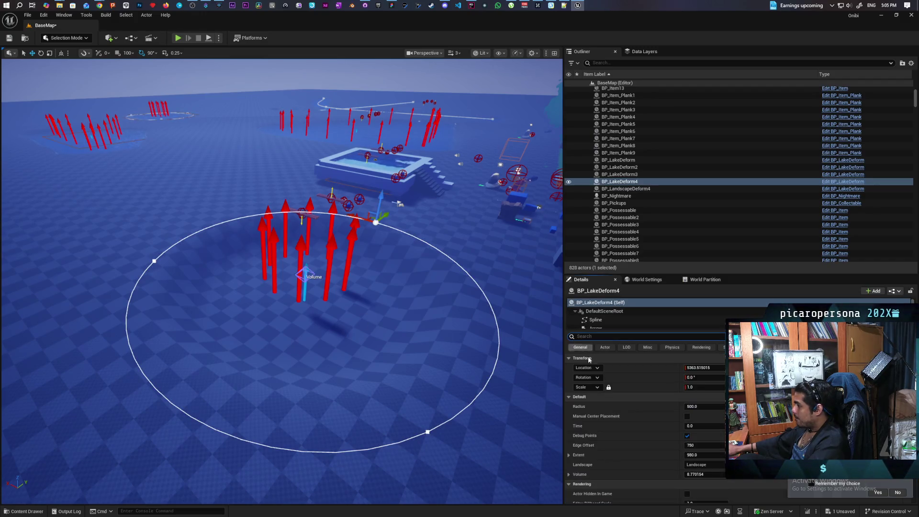
pyautogui.scroll(-3, 611, 322)
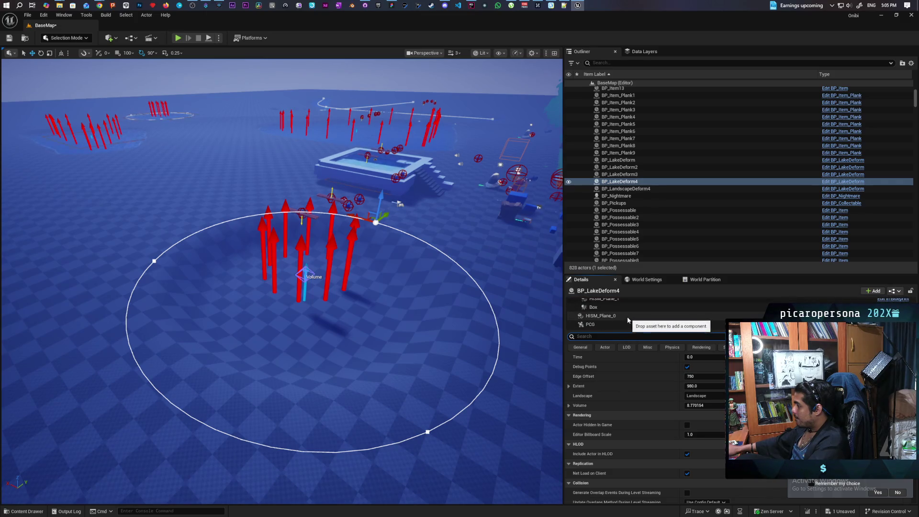
pyautogui.click(627, 316)
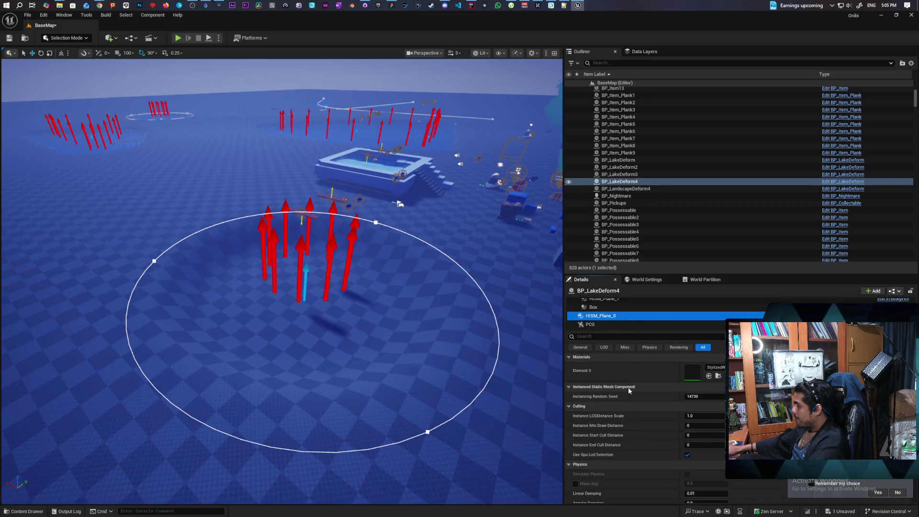
# Lower the view toward the lake and trees, then select the BP_WaterVolume pool for comparison.
pyautogui.moveTo(416, 393)
pyautogui.mouseDown()
pyautogui.moveTo(416, 316)
pyautogui.moveTo(434, 252)
pyautogui.moveTo(410, 405)
pyautogui.mouseUp()
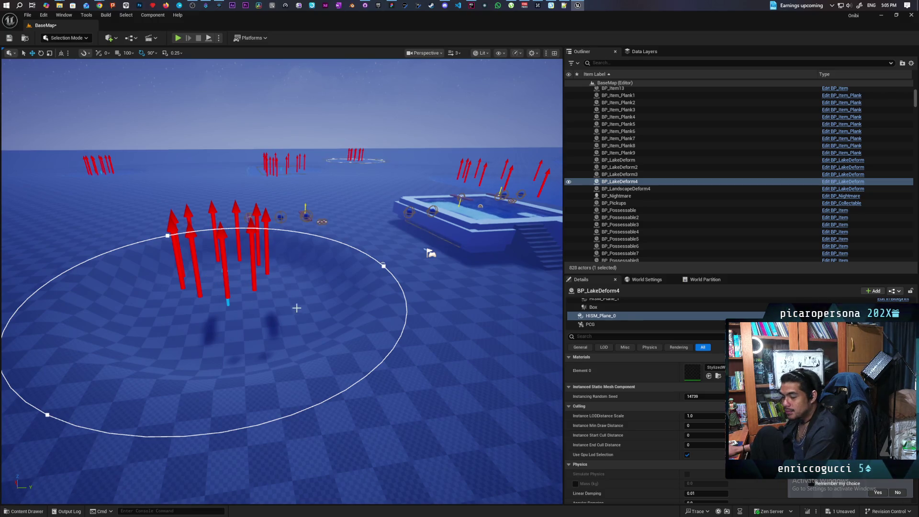
pyautogui.moveTo(283, 283)
pyautogui.mouseDown()
pyautogui.moveTo(287, 316)
pyautogui.moveTo(268, 311)
pyautogui.moveTo(259, 287)
pyautogui.moveTo(268, 297)
pyautogui.moveTo(277, 277)
pyautogui.moveTo(283, 299)
pyautogui.moveTo(242, 271)
pyautogui.moveTo(229, 279)
pyautogui.mouseUp()
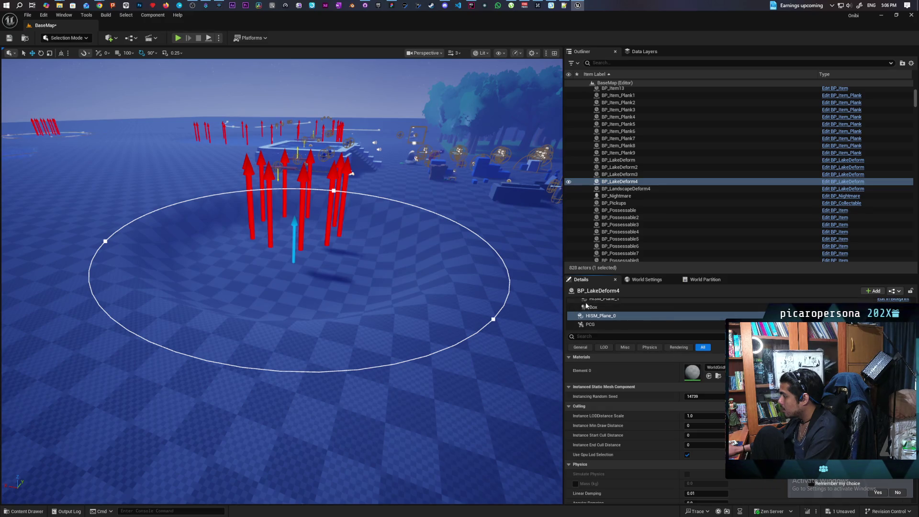
pyautogui.scroll(3, 586, 306)
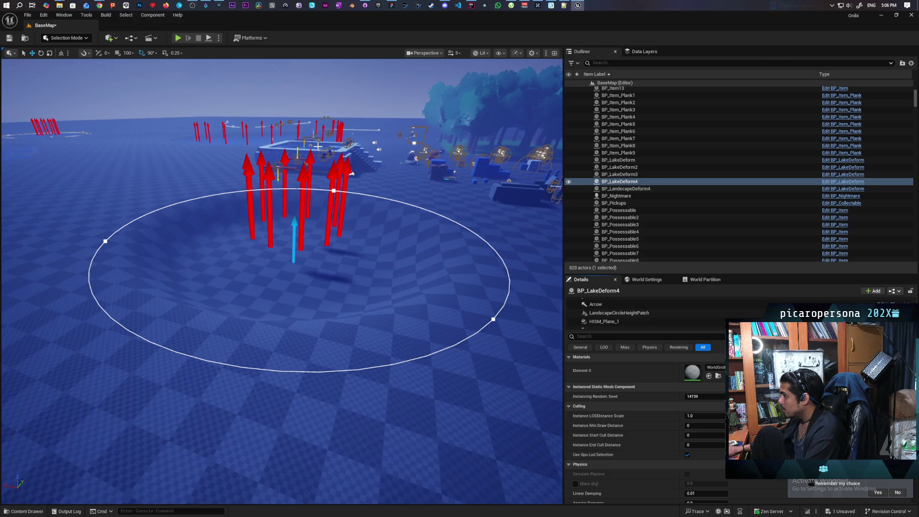
pyautogui.click(318, 146)
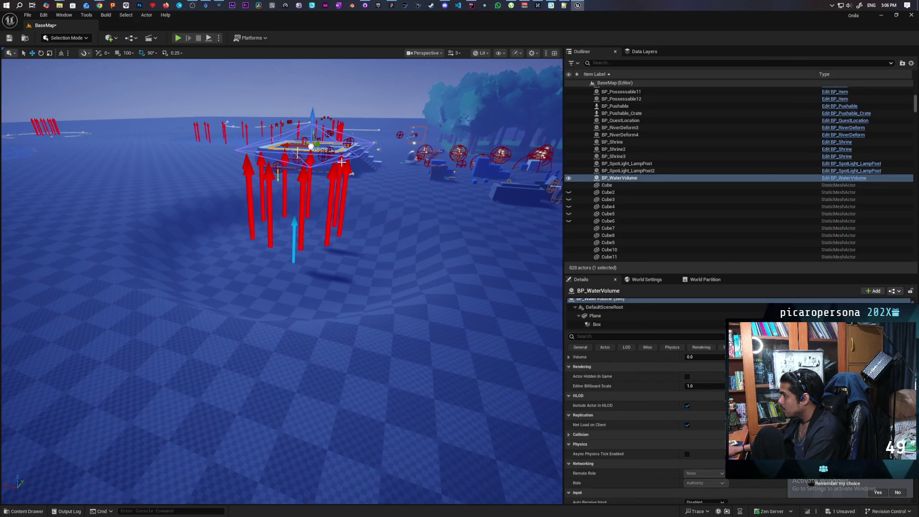
# Copy the pool's MI_Water_Lightweight_Ocean material onto Element 0 of BP_LakeDeform4's HISM_Plane_0.
pyautogui.click(599, 315)
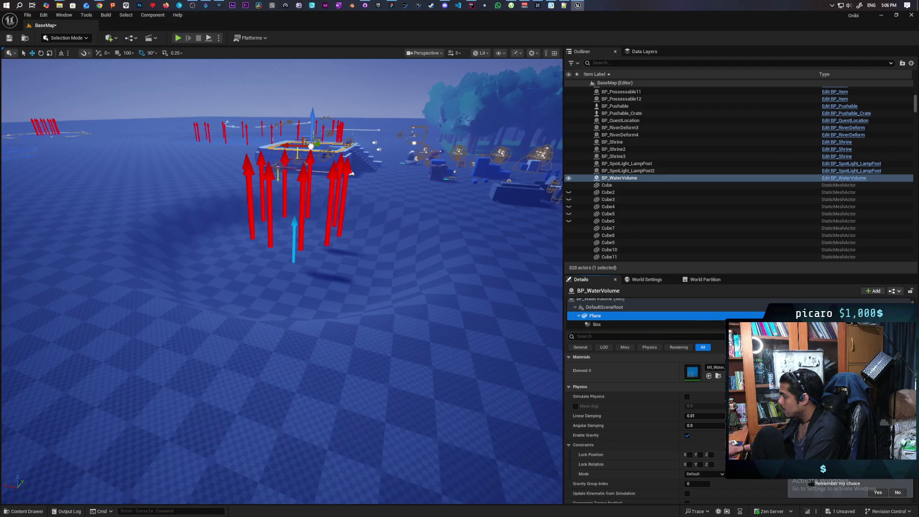
pyautogui.click(717, 377)
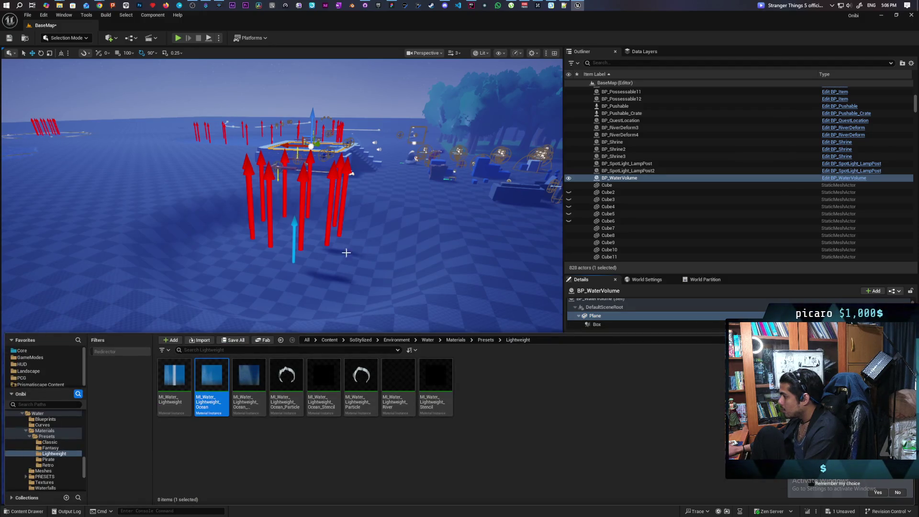
pyautogui.click(293, 221)
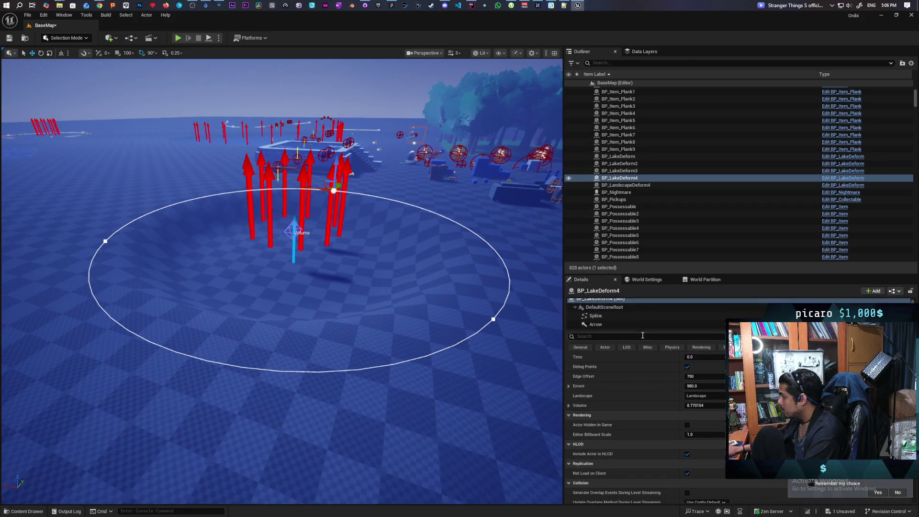
pyautogui.scroll(-5, 636, 318)
pyautogui.click(631, 316)
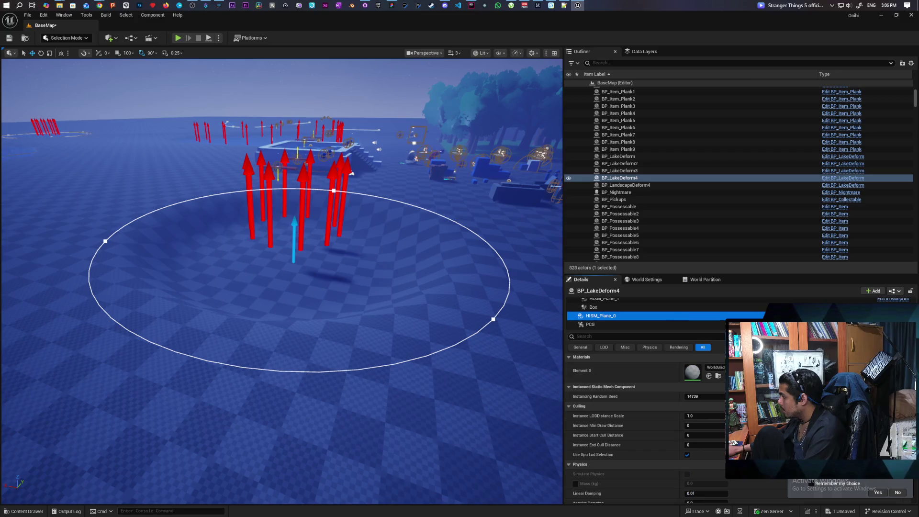
pyautogui.click(709, 376)
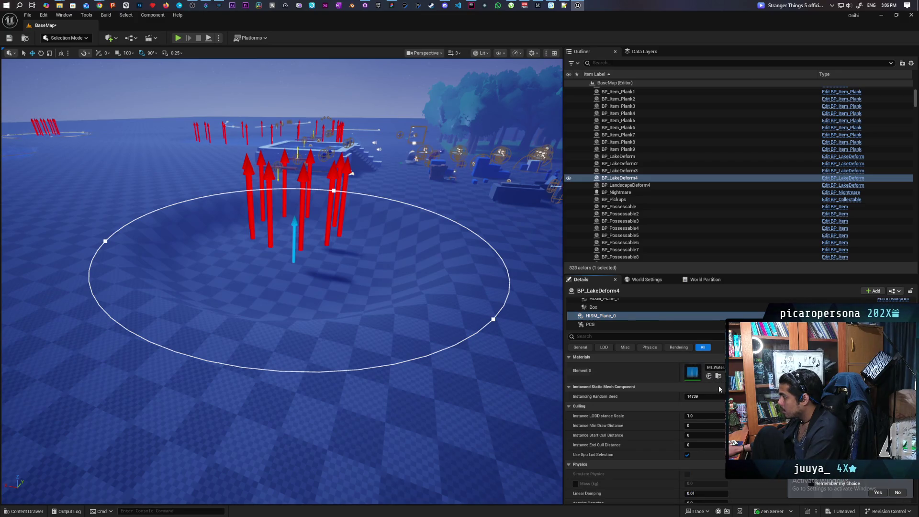
pyautogui.scroll(5, 361, 122)
pyautogui.scroll(-5, 452, 399)
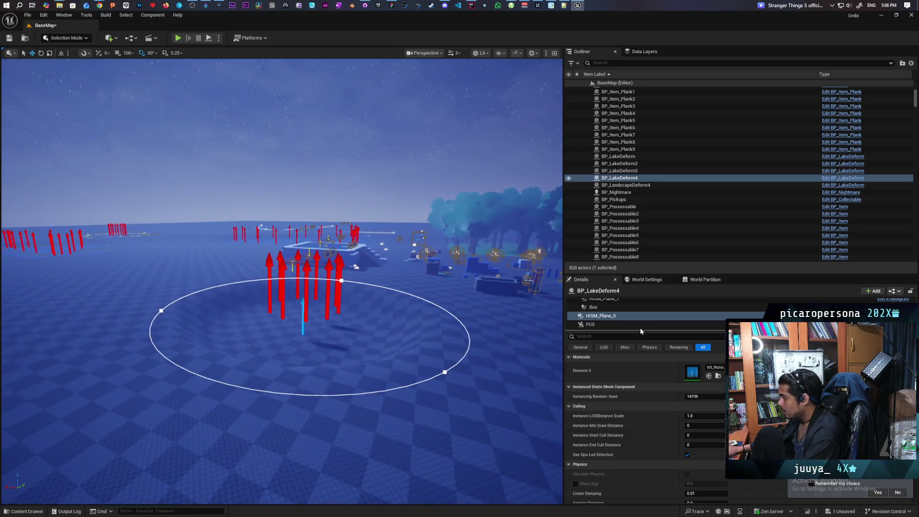
pyautogui.click(622, 324)
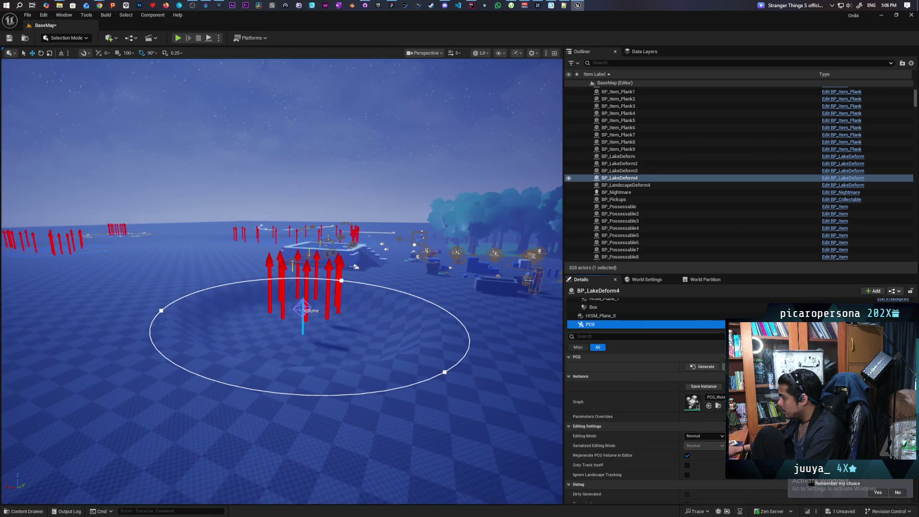
# Regenerate BP_LakeDeform4's PCG so rippling ocean water fills the circular basin.
pyautogui.click(703, 367)
pyautogui.scroll(5, 335, 239)
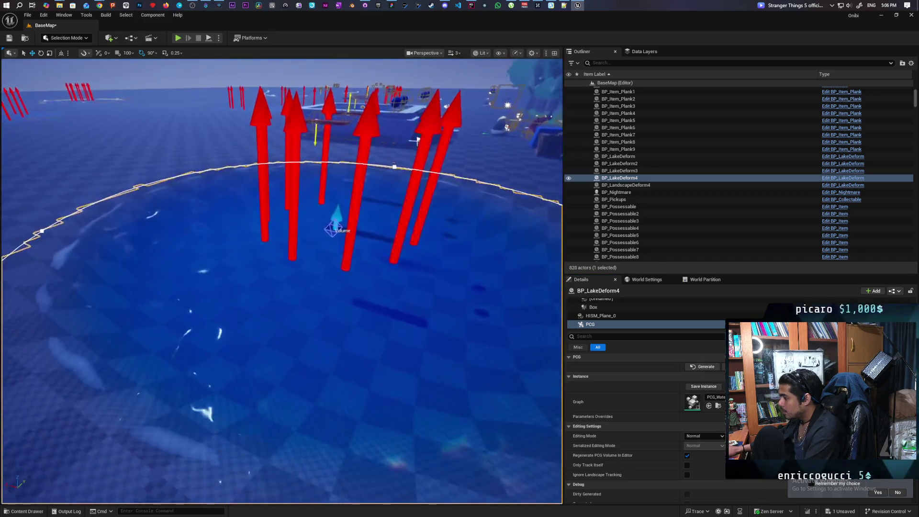
pyautogui.scroll(-5, 417, 139)
pyautogui.scroll(5, 417, 140)
pyautogui.scroll(-5, 381, 171)
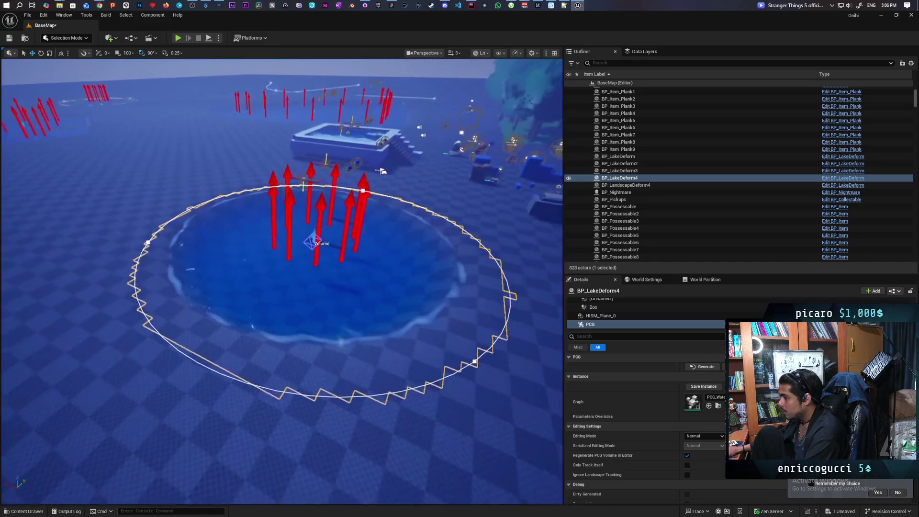
pyautogui.scroll(5, 382, 171)
pyautogui.scroll(-4, 398, 155)
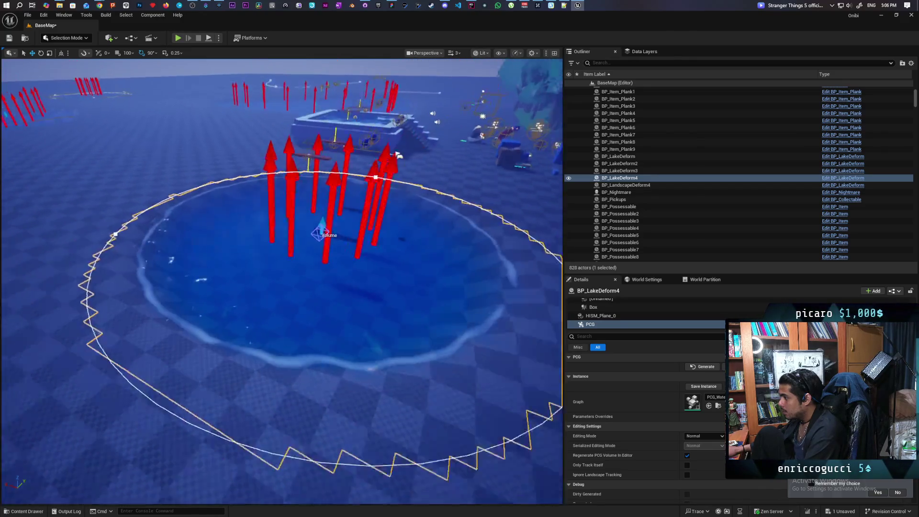
# Show the Blueprints toolbar list of world Blueprints for BaseMap.
pyautogui.scroll(-3, 397, 154)
pyautogui.scroll(1, 412, 201)
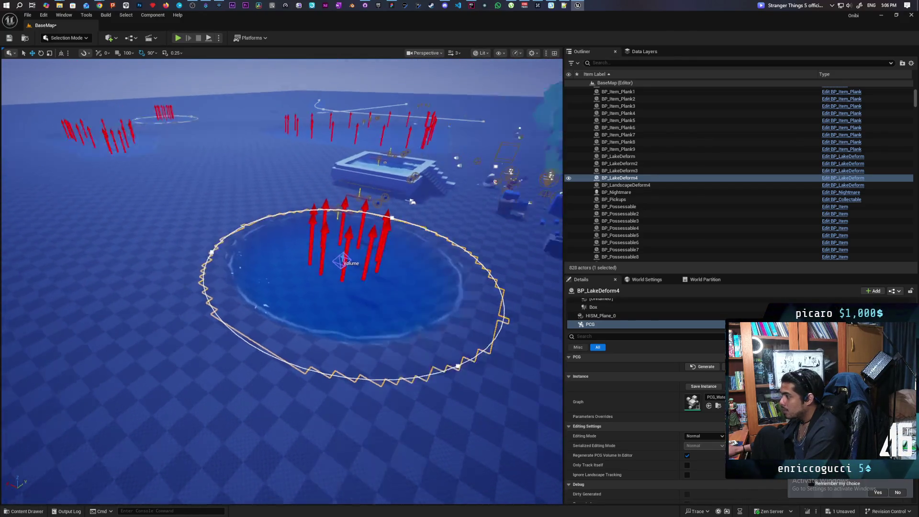
pyautogui.scroll(-5, 282, 282)
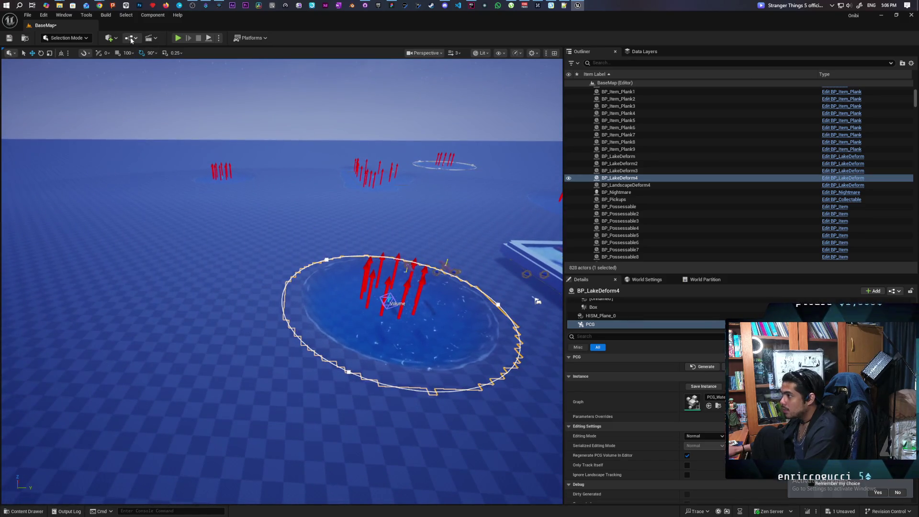
pyautogui.click(131, 40)
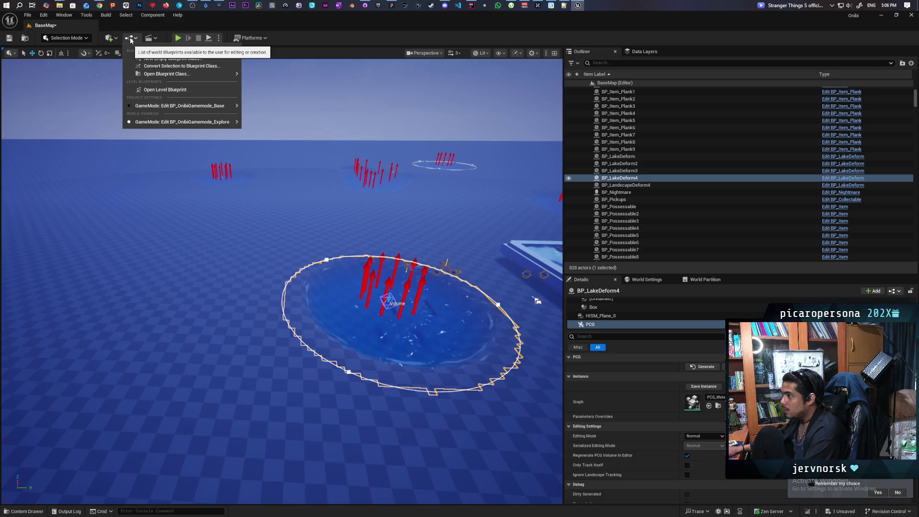
# Find Plane in Quick Add with 'pl' and drop it into the lake area.
pyautogui.click(110, 38)
pyautogui.write('plane')
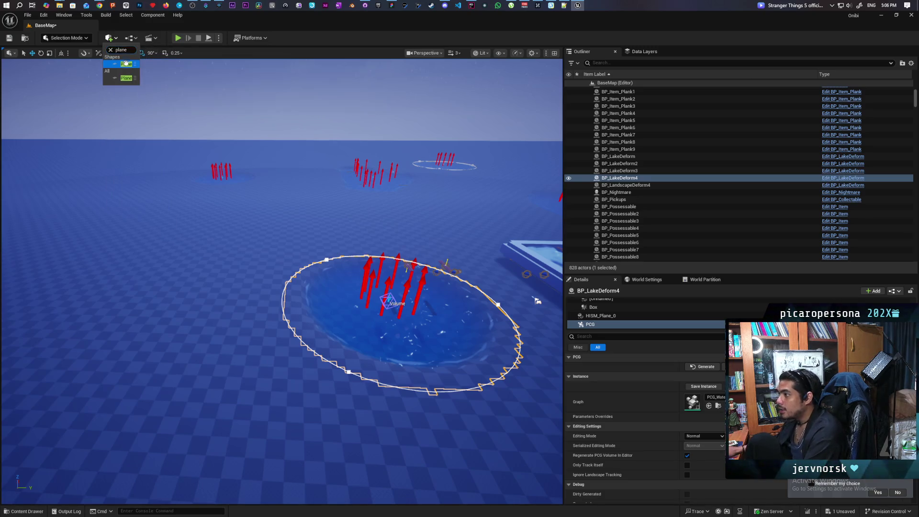
pyautogui.moveTo(123, 78)
pyautogui.mouseDown()
pyautogui.moveTo(205, 318)
pyautogui.moveTo(223, 338)
pyautogui.mouseUp()
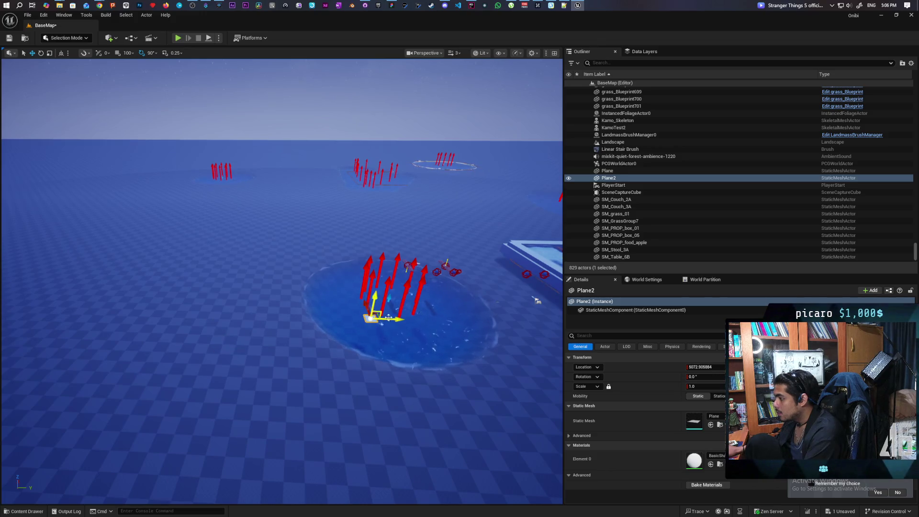
# Frame BP_LakeDeform4 and inspect its PCG and HISM_Plane_2 components, then select Plane2.
pyautogui.click(450, 340)
pyautogui.press('f')
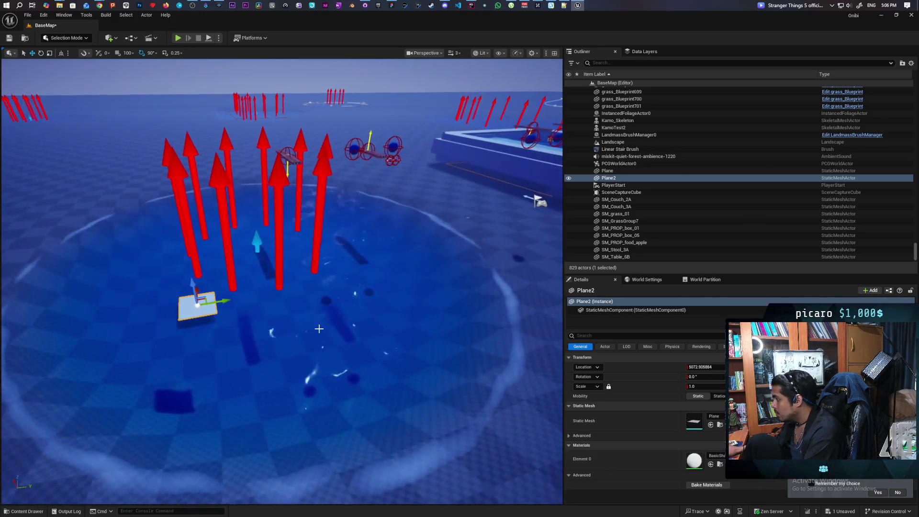
pyautogui.scroll(-5, 621, 325)
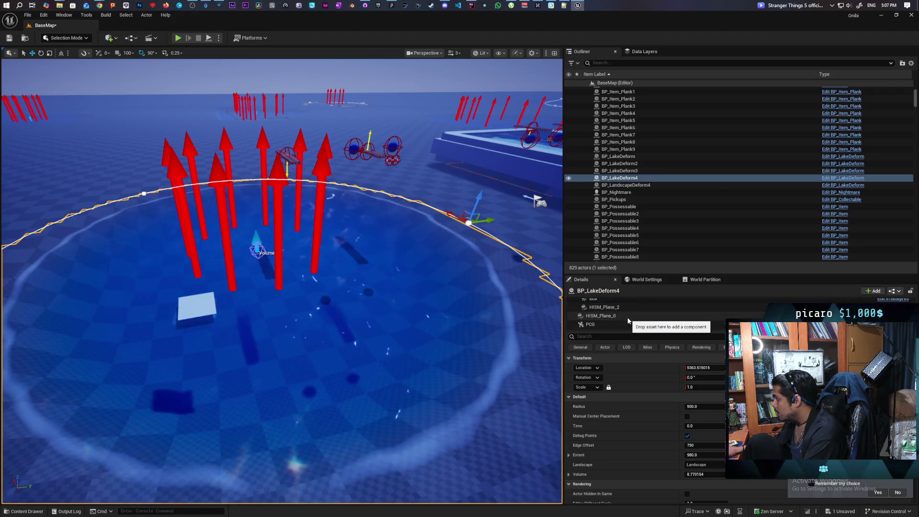
pyautogui.click(621, 325)
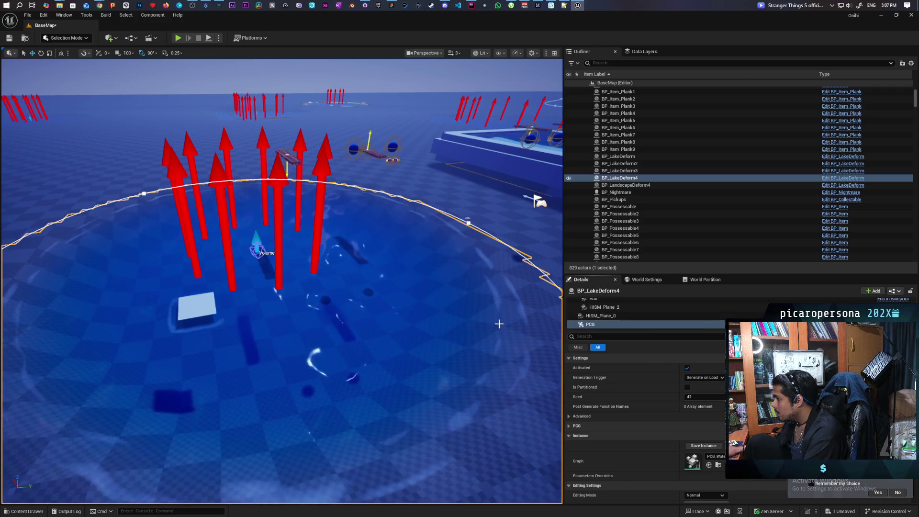
pyautogui.click(421, 330)
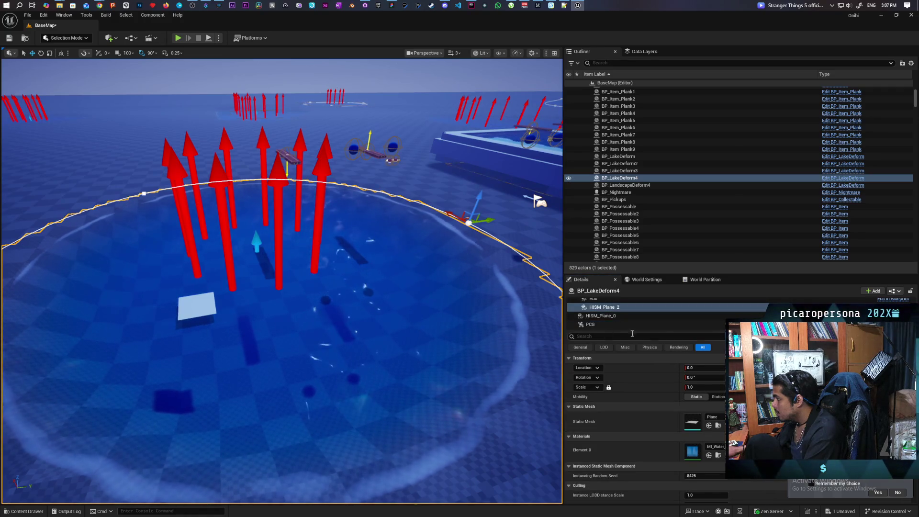
pyautogui.click(656, 325)
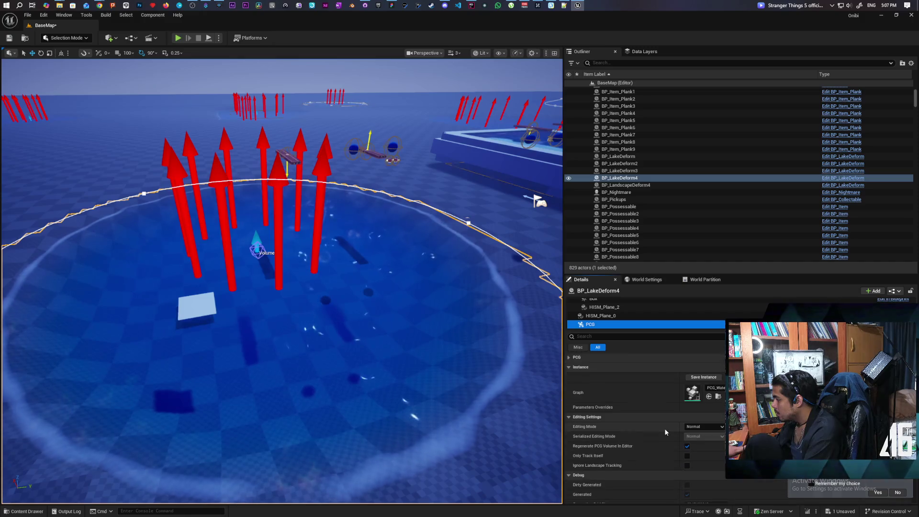
pyautogui.scroll(5, 662, 426)
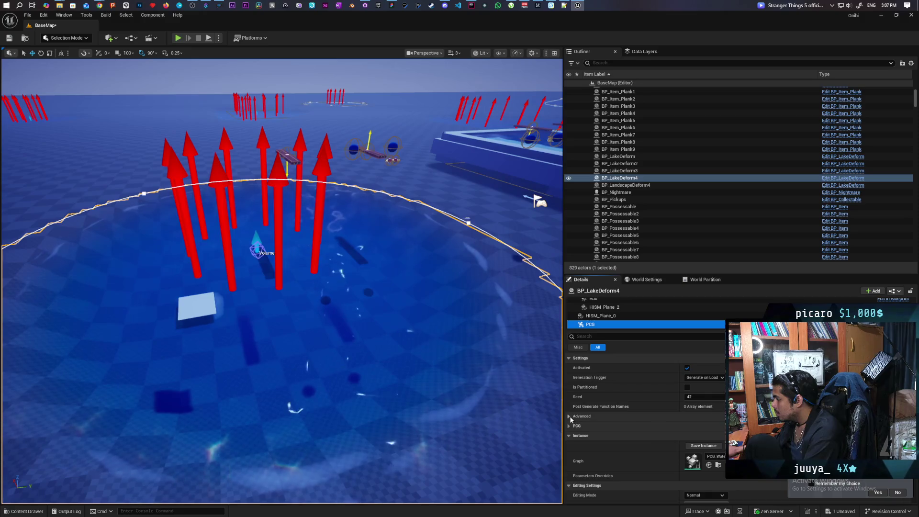
pyautogui.click(569, 425)
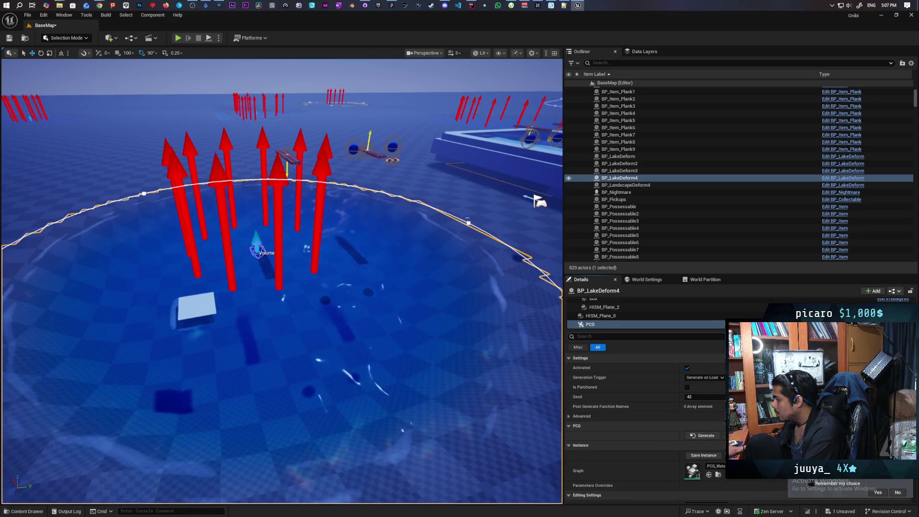
pyautogui.click(197, 306)
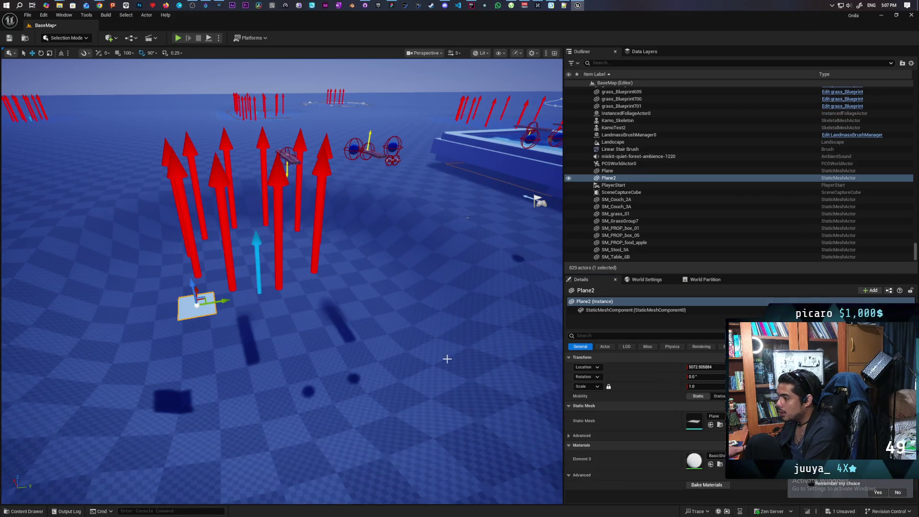
# Assign the StylizedWater_Lake material from Stylized_Water/Materials to Plane2's Element 0.
pyautogui.click(622, 309)
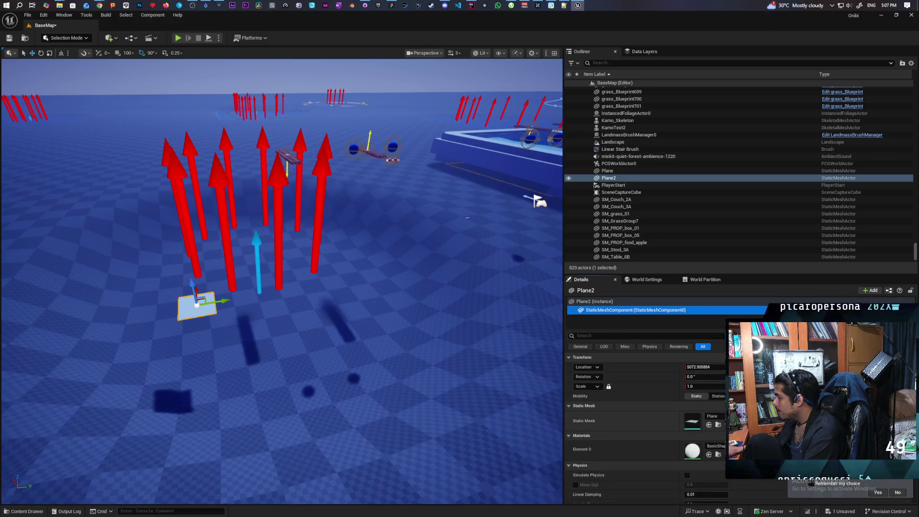
pyautogui.click(713, 446)
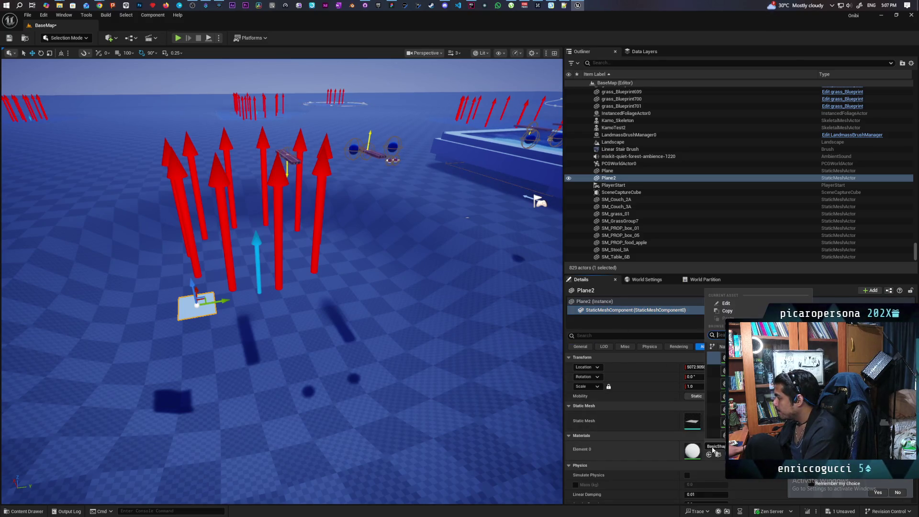
pyautogui.click(663, 456)
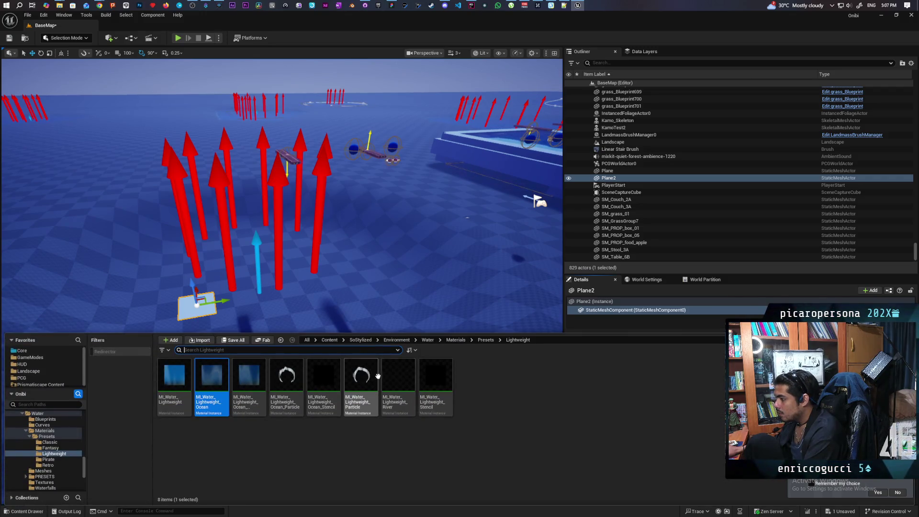
pyautogui.click(329, 340)
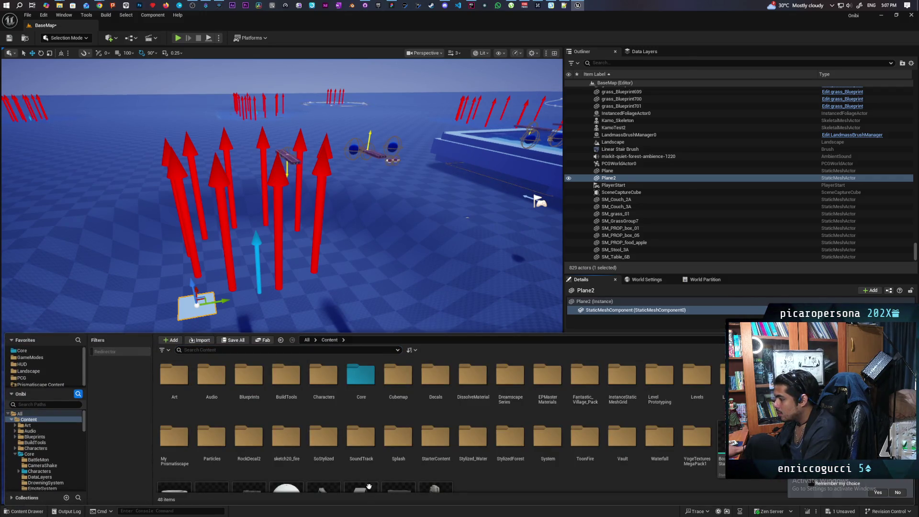
pyautogui.doubleClick(473, 437)
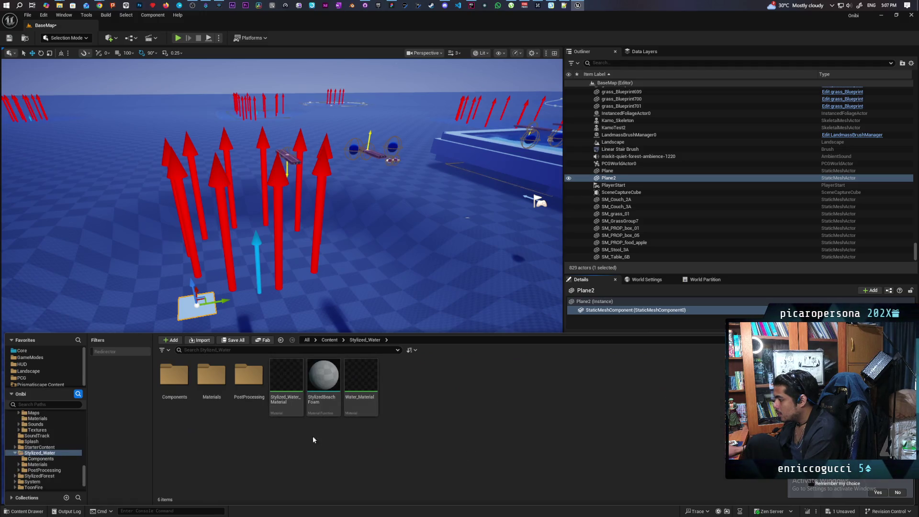
pyautogui.doubleClick(220, 381)
pyautogui.click(287, 393)
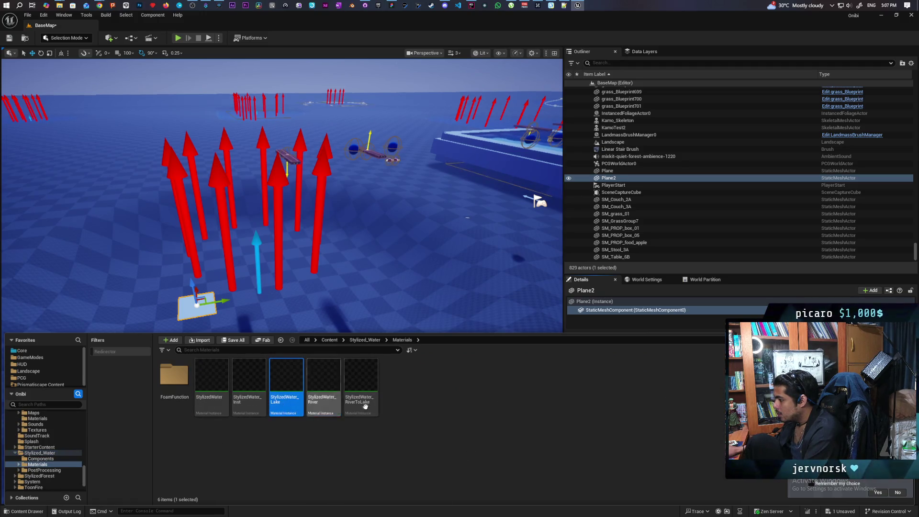
pyautogui.click(608, 178)
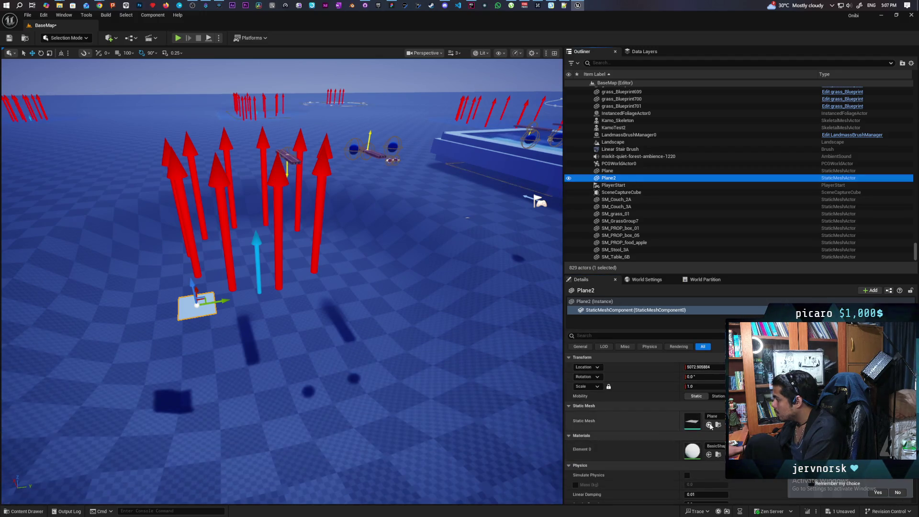
pyautogui.click(709, 456)
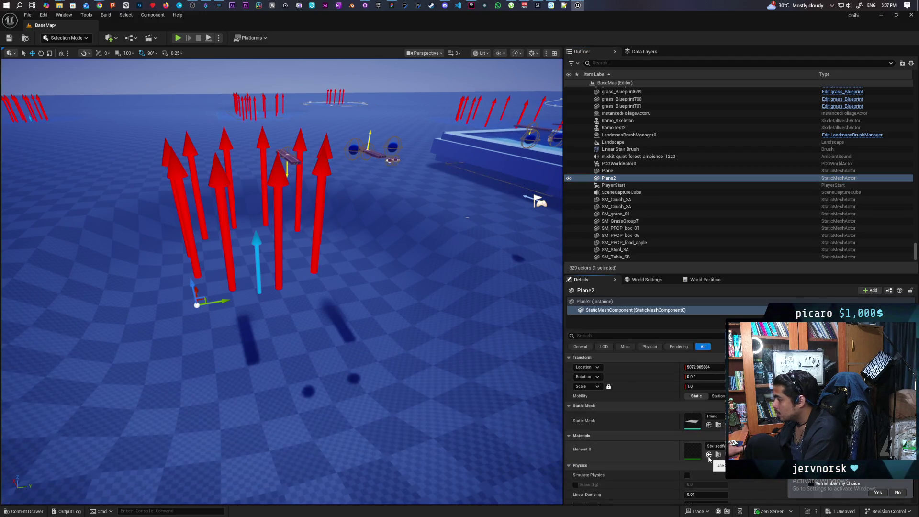
# Check the plane over the lake, then delete Plane2 from the level.
pyautogui.moveTo(288, 239)
pyautogui.mouseDown()
pyautogui.moveTo(287, 153)
pyautogui.moveTo(306, 139)
pyautogui.mouseUp()
pyautogui.press('f')
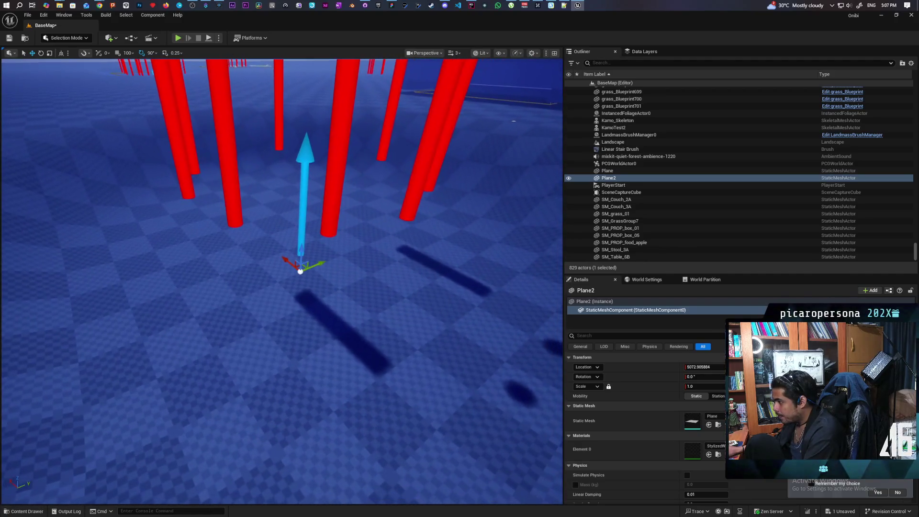
pyautogui.moveTo(287, 240)
pyautogui.mouseDown()
pyautogui.moveTo(287, 306)
pyautogui.moveTo(302, 321)
pyautogui.mouseUp()
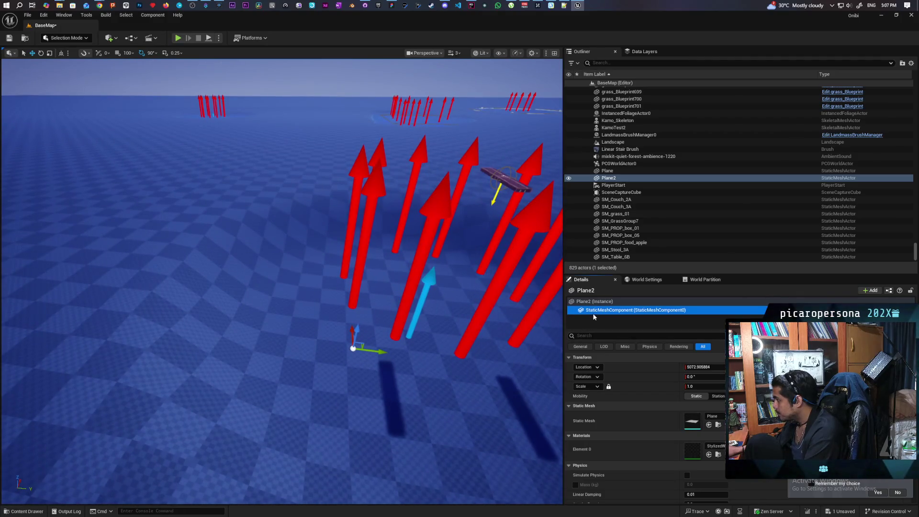
pyautogui.click(613, 178)
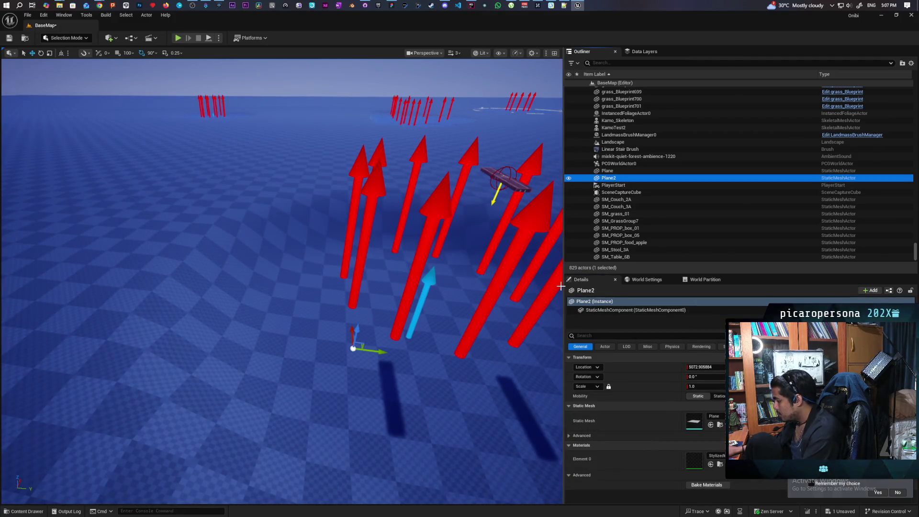
pyautogui.press('Delete')
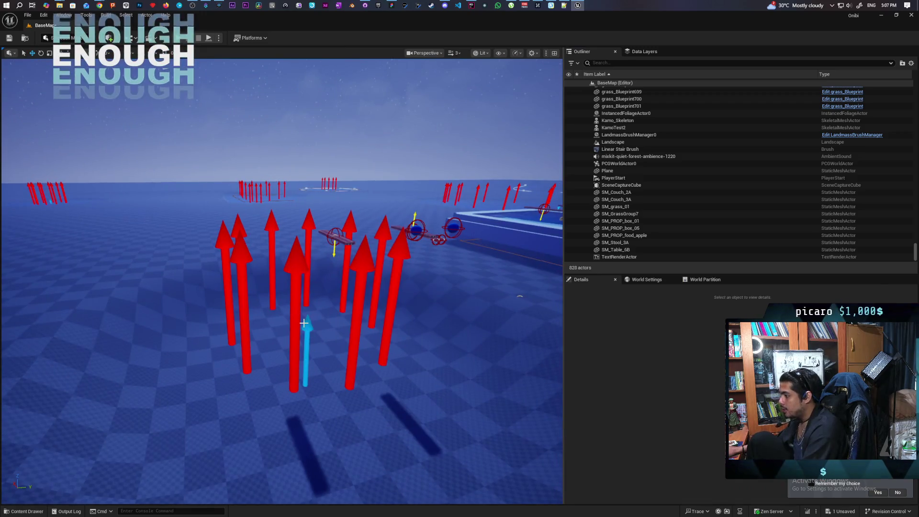
# Regenerate BP_LakeDeform4's PCG water, save BaseMap, and show the Levels content folder.
pyautogui.click(303, 323)
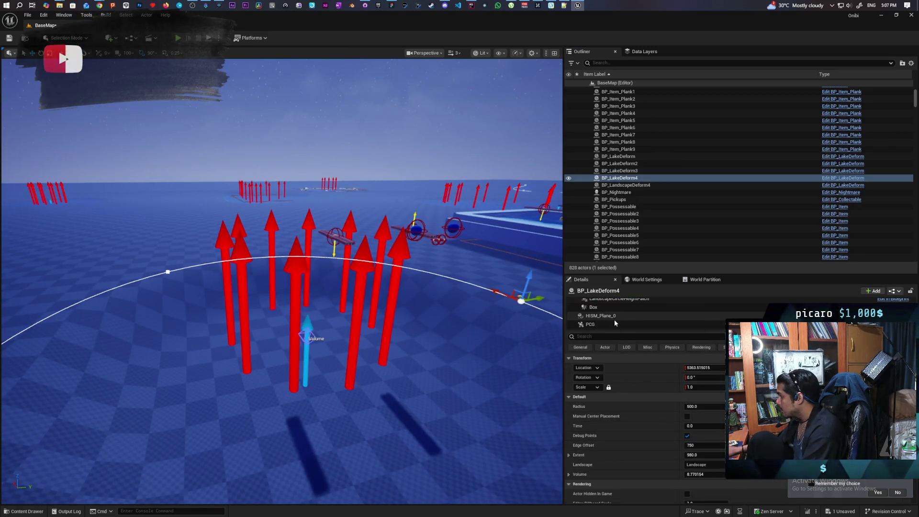
pyautogui.click(615, 324)
pyautogui.click(698, 436)
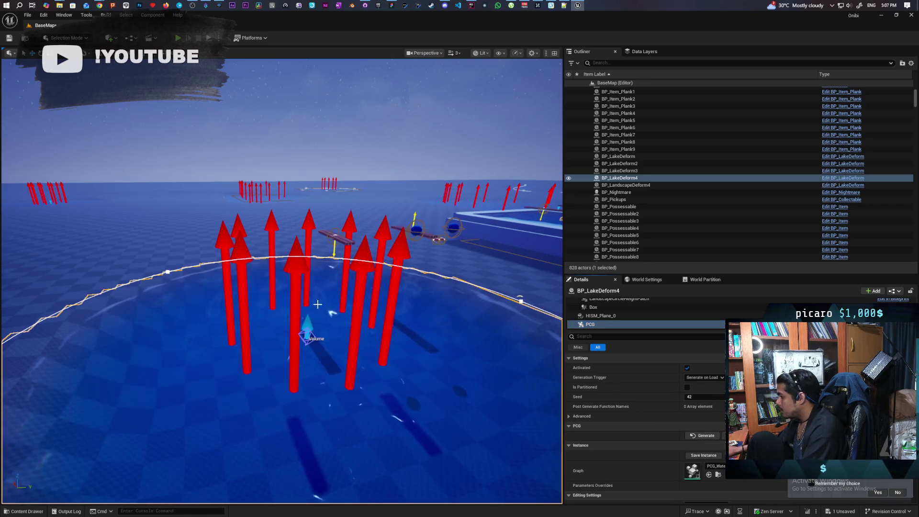
pyautogui.hotkey('ctrl', 's')
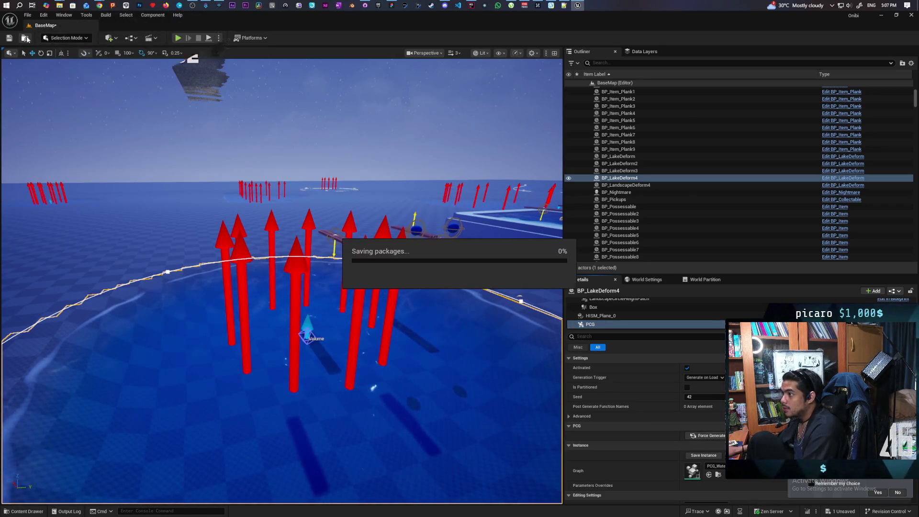
pyautogui.click(25, 37)
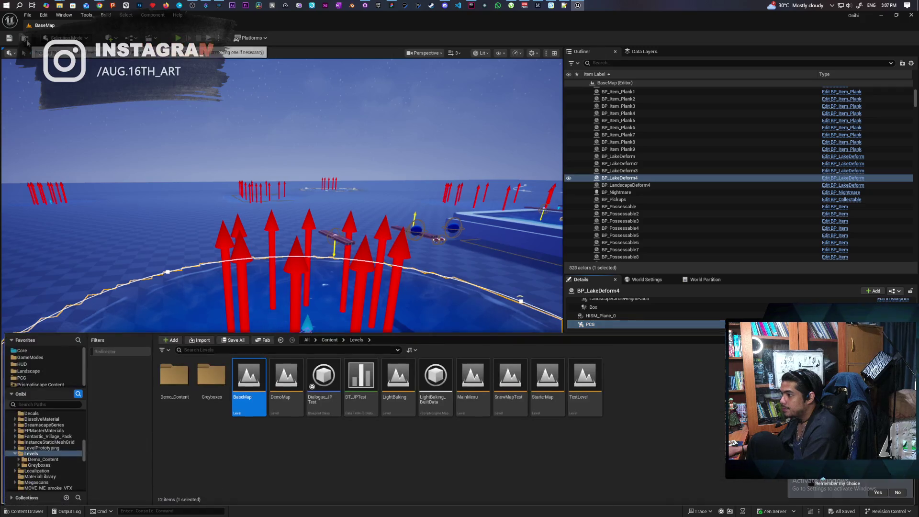
# Open TestLevel and select the WaterBodyLake pond under the waterfall for reference.
pyautogui.click(583, 380)
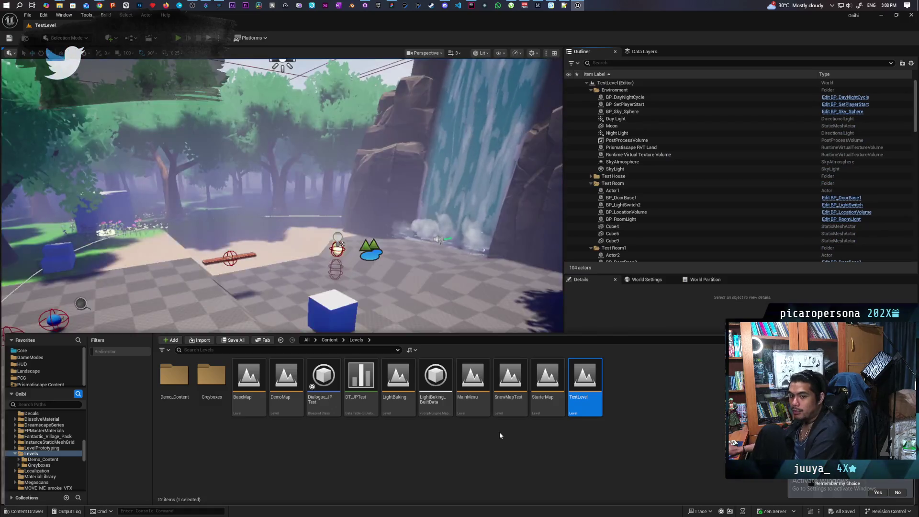
pyautogui.moveTo(499, 287)
pyautogui.mouseDown()
pyautogui.moveTo(499, 248)
pyautogui.moveTo(560, 239)
pyautogui.moveTo(522, 248)
pyautogui.mouseUp()
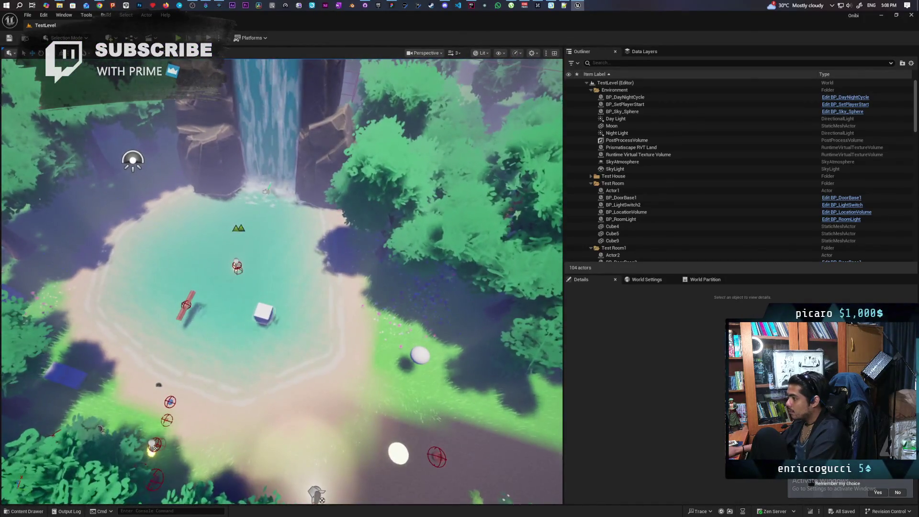
pyautogui.click(239, 287)
pyautogui.moveTo(287, 287)
pyautogui.mouseDown()
pyautogui.moveTo(287, 335)
pyautogui.moveTo(287, 268)
pyautogui.mouseUp()
pyautogui.scroll(-3, 282, 282)
pyautogui.scroll(3, 282, 282)
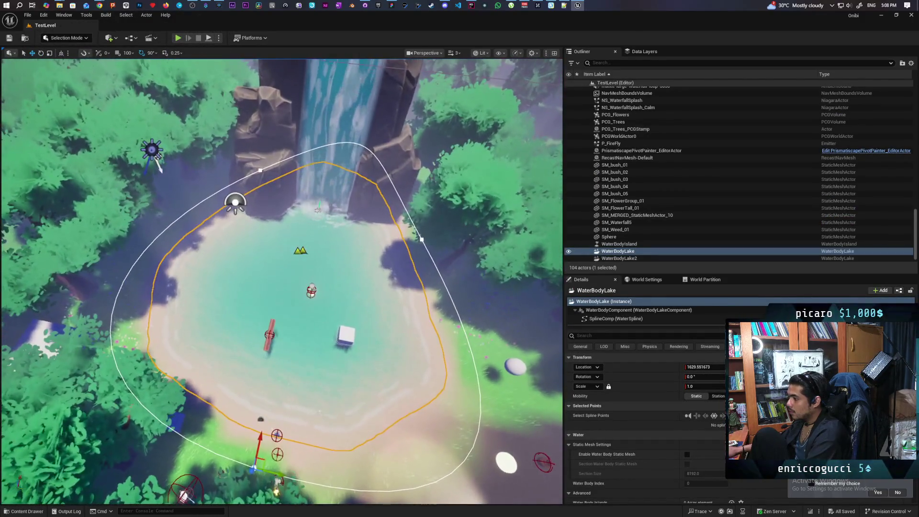
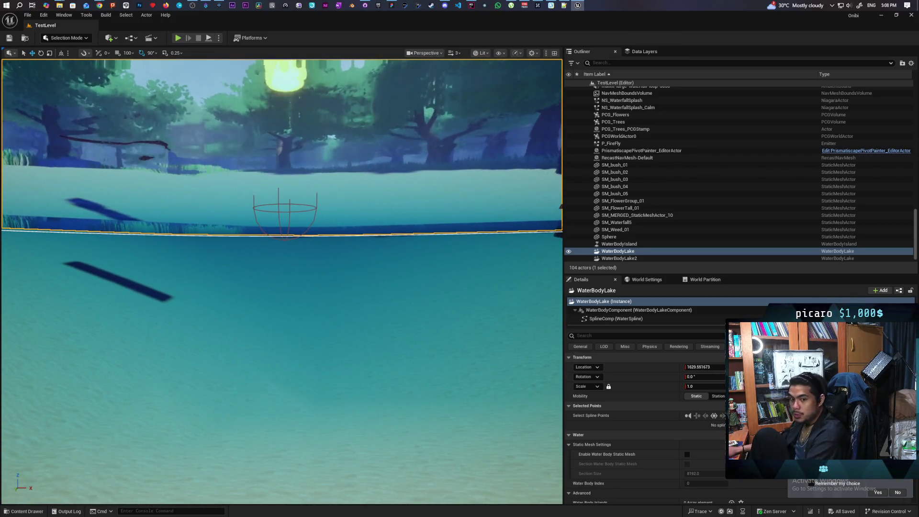
# Delete the stray tree instance in the clearing and finish editing the tree instances.
pyautogui.press('f')
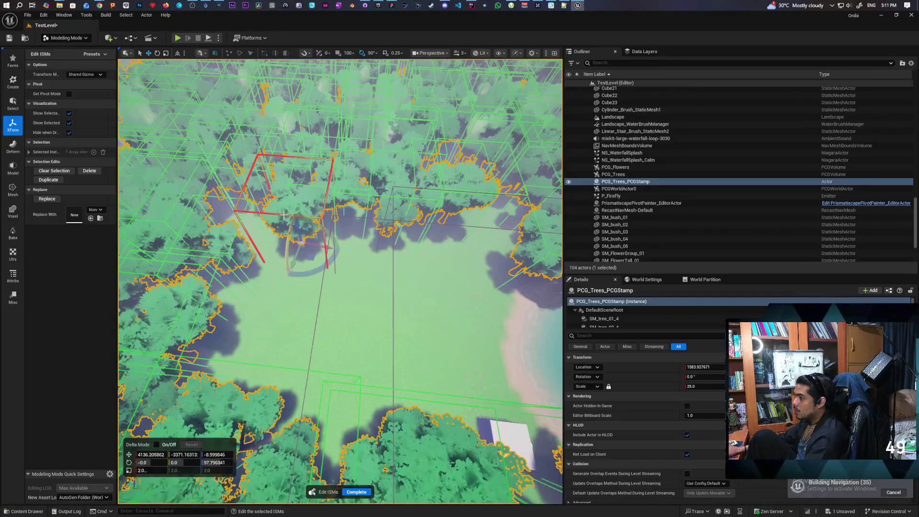
pyautogui.click(96, 168)
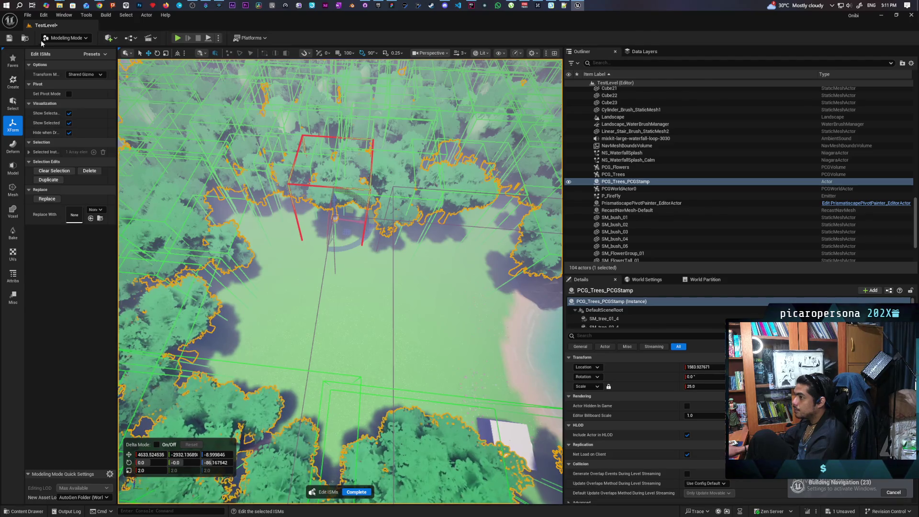
pyautogui.click(63, 38)
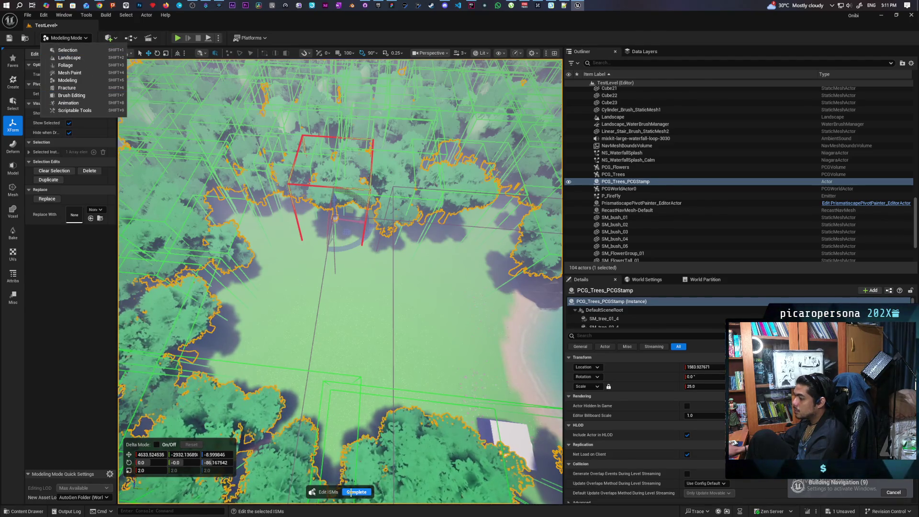
pyautogui.click(351, 492)
# Return to Selection Mode and save the level.
pyautogui.click(66, 38)
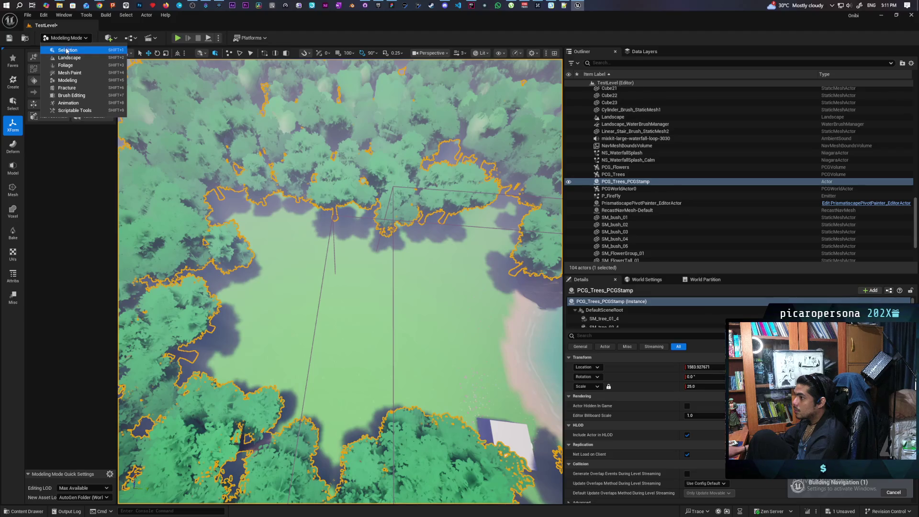
pyautogui.click(62, 47)
pyautogui.hotkey('ctrl', 's')
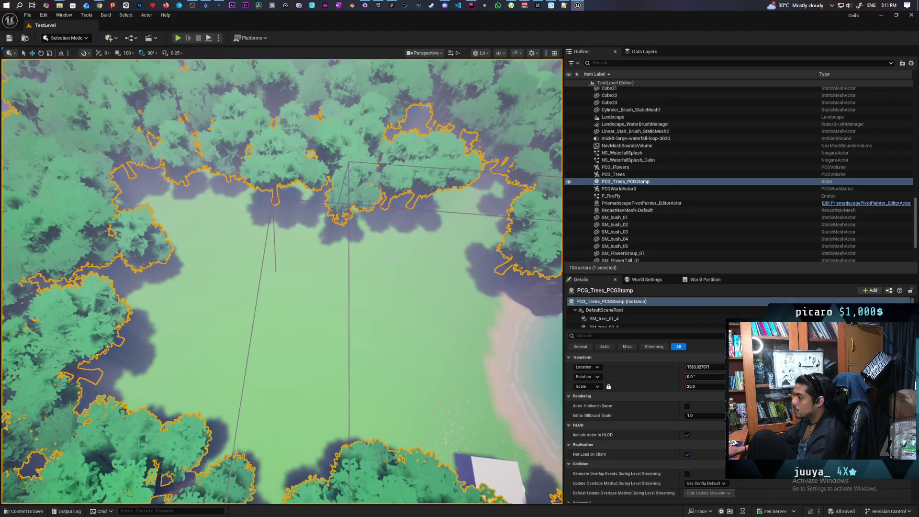
# Drag BP_LakeDeform from Content > Core > Water_System into the middle of the clearing.
pyautogui.moveTo(394, 258)
pyautogui.mouseDown()
pyautogui.moveTo(393, 225)
pyautogui.moveTo(394, 278)
pyautogui.mouseUp()
pyautogui.click(41, 511)
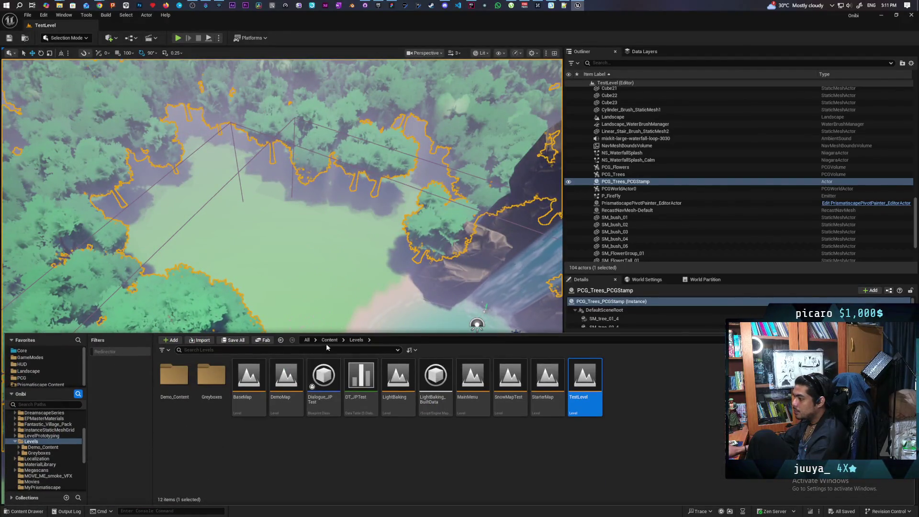
pyautogui.click(329, 340)
pyautogui.doubleClick(347, 381)
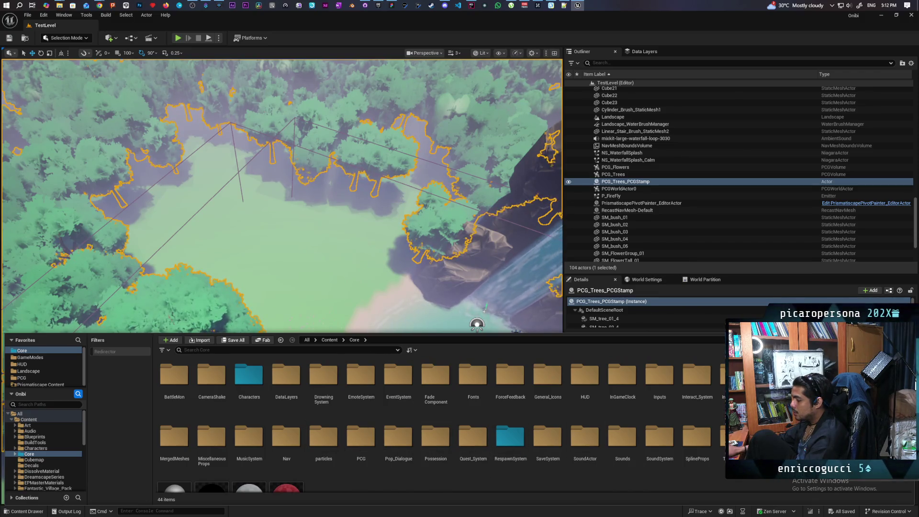
pyautogui.doubleClick(846, 435)
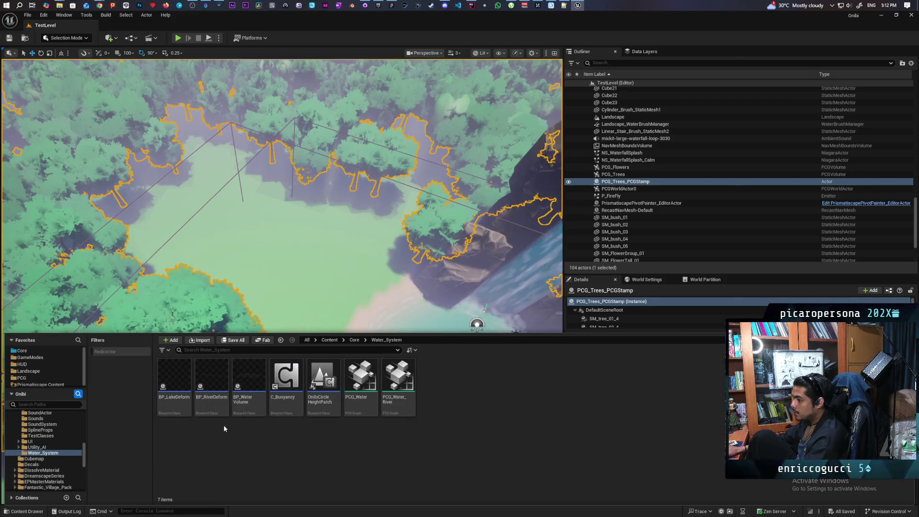
pyautogui.moveTo(252, 263)
pyautogui.mouseDown()
pyautogui.moveTo(282, 258)
pyautogui.moveTo(368, 290)
pyautogui.mouseUp()
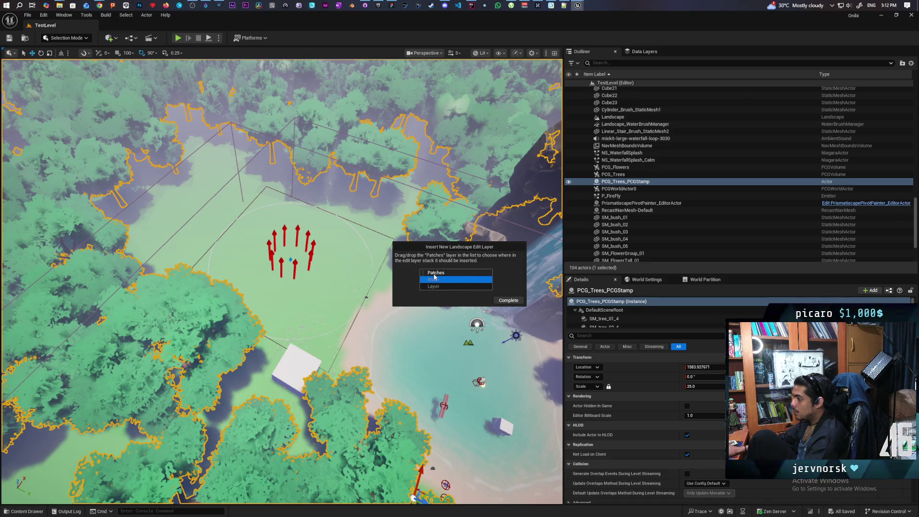
# Insert the Patches edit layer at the top of the layer stack and frame the lake actor.
pyautogui.moveTo(434, 277); pyautogui.dragTo(435, 274)
pyautogui.click(500, 301)
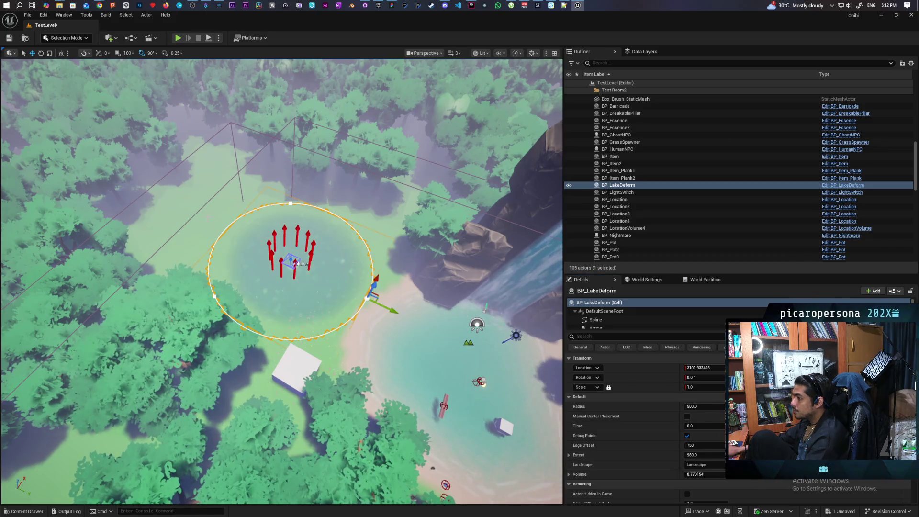
pyautogui.scroll(8, 281, 282)
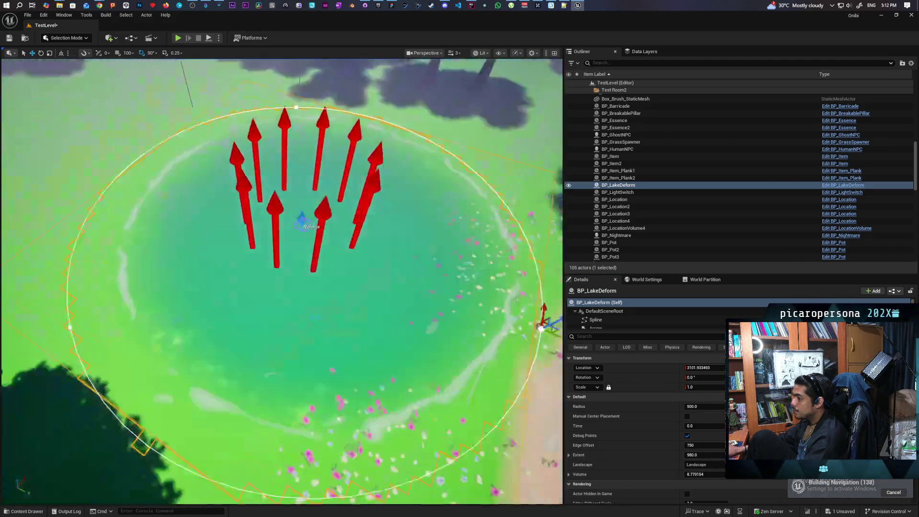
pyautogui.press('f')
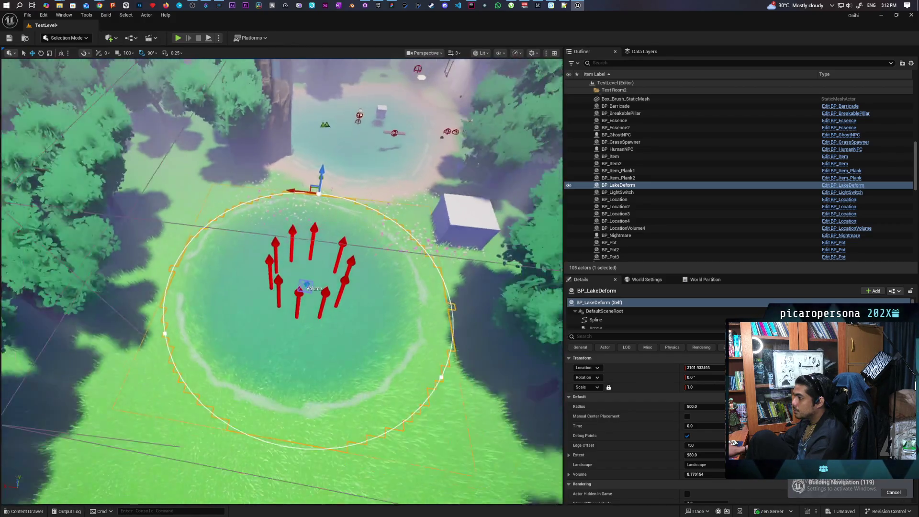
pyautogui.moveTo(306, 287); pyautogui.dragTo(258, 277)
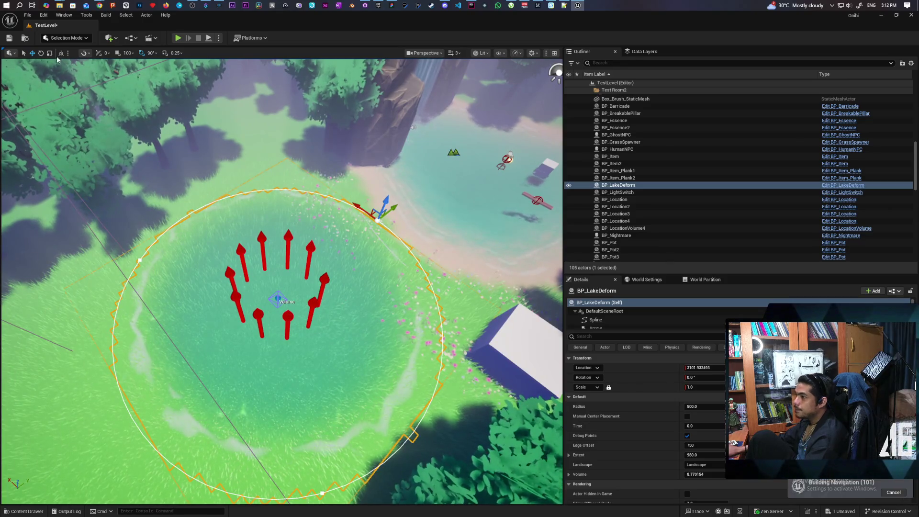
# Switch to Landscape Mode's Paint tool.
pyautogui.click(66, 38)
pyautogui.click(65, 57)
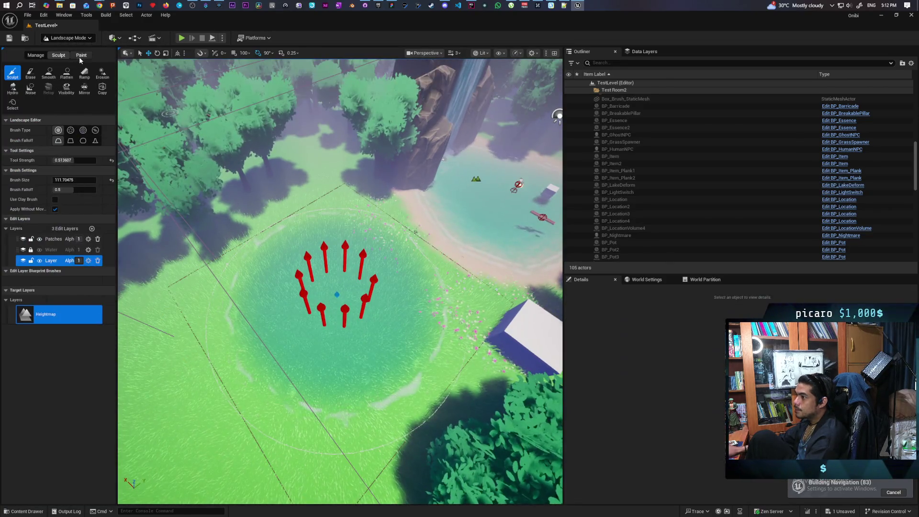
pyautogui.click(80, 57)
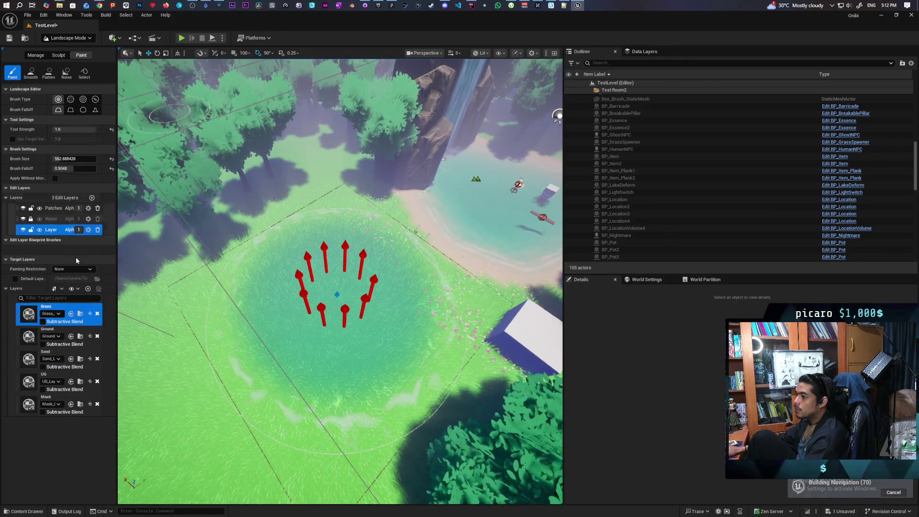
# Paint the Sand target layer around the pond's edge.
pyautogui.click(69, 352)
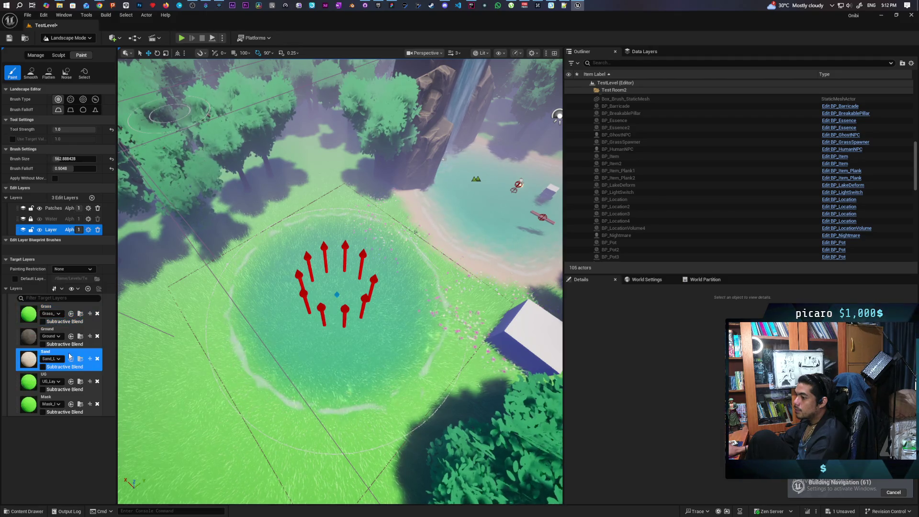
pyautogui.moveTo(336, 304)
pyautogui.mouseDown()
pyautogui.moveTo(307, 267)
pyautogui.moveTo(284, 302)
pyautogui.moveTo(291, 326)
pyautogui.moveTo(328, 348)
pyautogui.moveTo(356, 342)
pyautogui.moveTo(382, 319)
pyautogui.mouseUp()
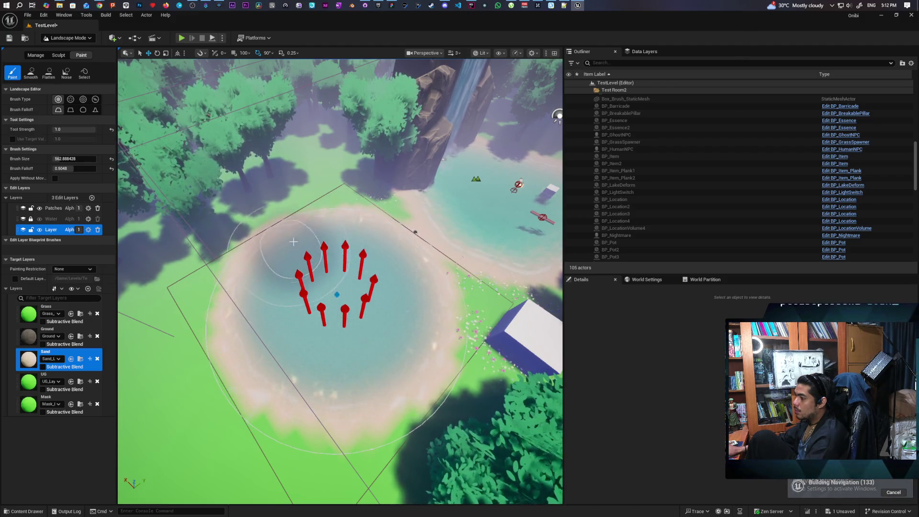
# Switch to Selection Mode and look across the sandy beach and down over the pond.
pyautogui.click(56, 38)
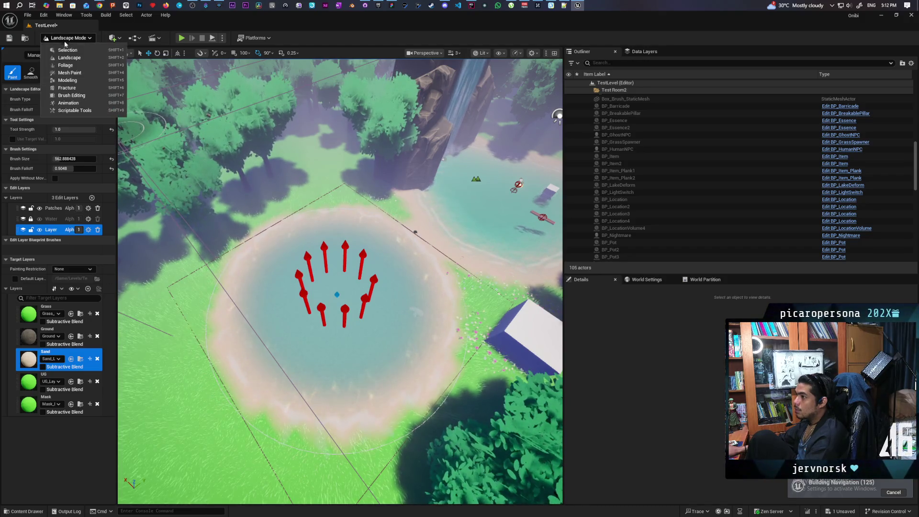
pyautogui.click(62, 49)
pyautogui.scroll(5, 269, 322)
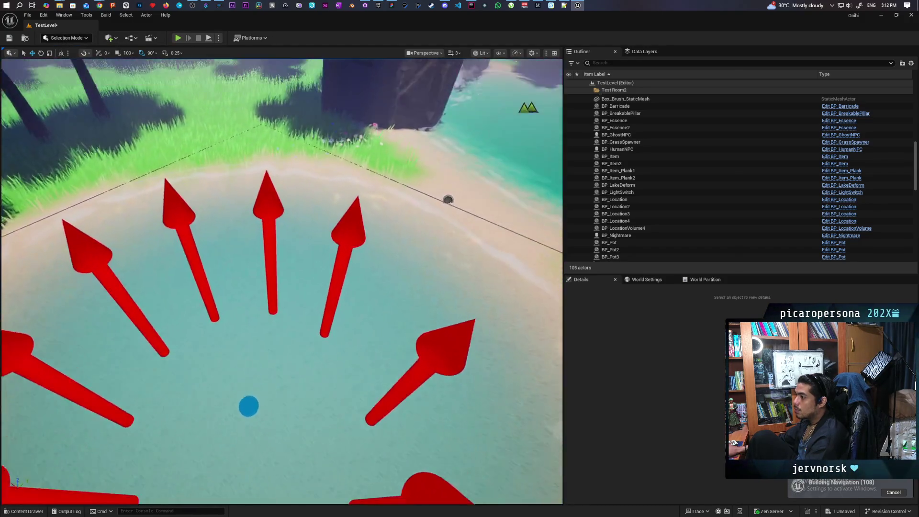
pyautogui.moveTo(269, 322); pyautogui.dragTo(64, 246)
pyautogui.moveTo(282, 240)
pyautogui.mouseDown()
pyautogui.moveTo(281, 307)
pyautogui.moveTo(253, 318)
pyautogui.mouseUp()
# View the pond at a low angle among the trees, pull back, and save the level.
pyautogui.scroll(2, 281, 281)
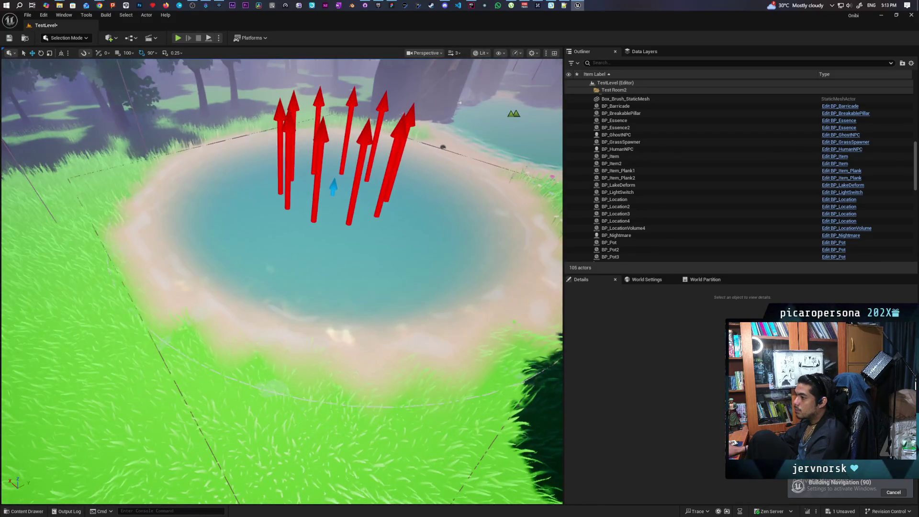
pyautogui.scroll(-8, 282, 281)
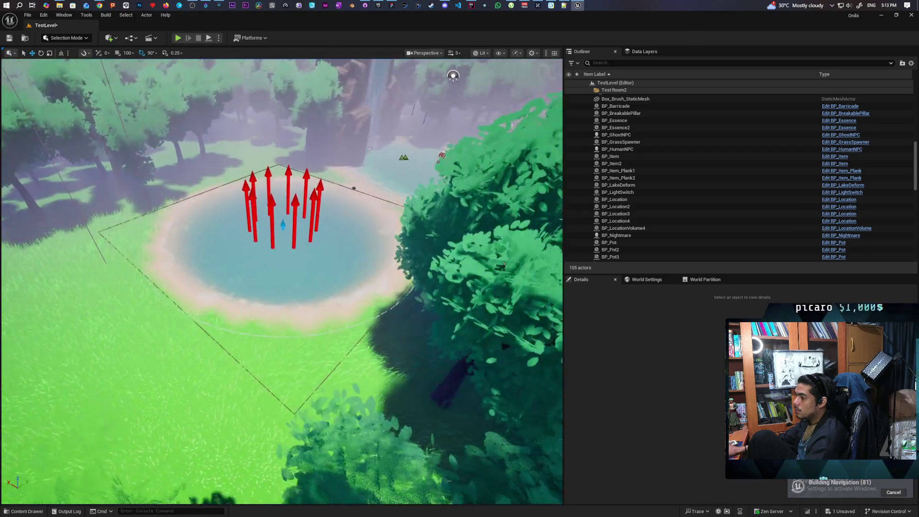
pyautogui.moveTo(282, 282)
pyautogui.mouseDown()
pyautogui.moveTo(286, 241)
pyautogui.moveTo(311, 196)
pyautogui.moveTo(302, 201)
pyautogui.moveTo(300, 210)
pyautogui.moveTo(311, 206)
pyautogui.moveTo(302, 220)
pyautogui.moveTo(316, 210)
pyautogui.mouseUp()
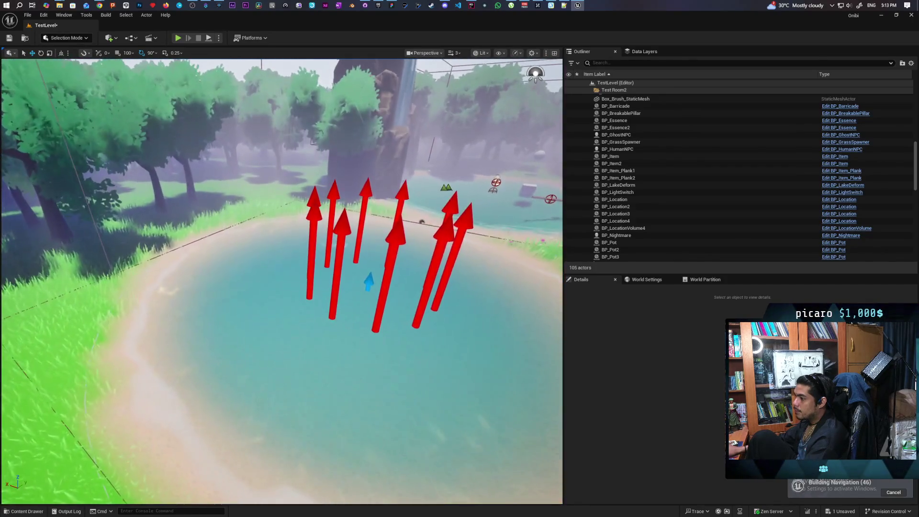
pyautogui.moveTo(216, 352)
pyautogui.mouseDown()
pyautogui.moveTo(211, 344)
pyautogui.moveTo(215, 363)
pyautogui.moveTo(203, 338)
pyautogui.mouseUp()
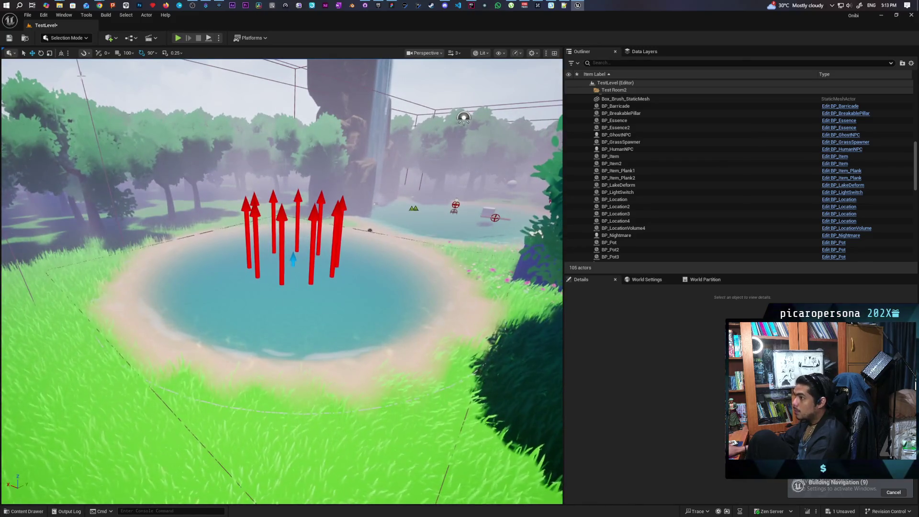
pyautogui.hotkey('ctrl', 's')
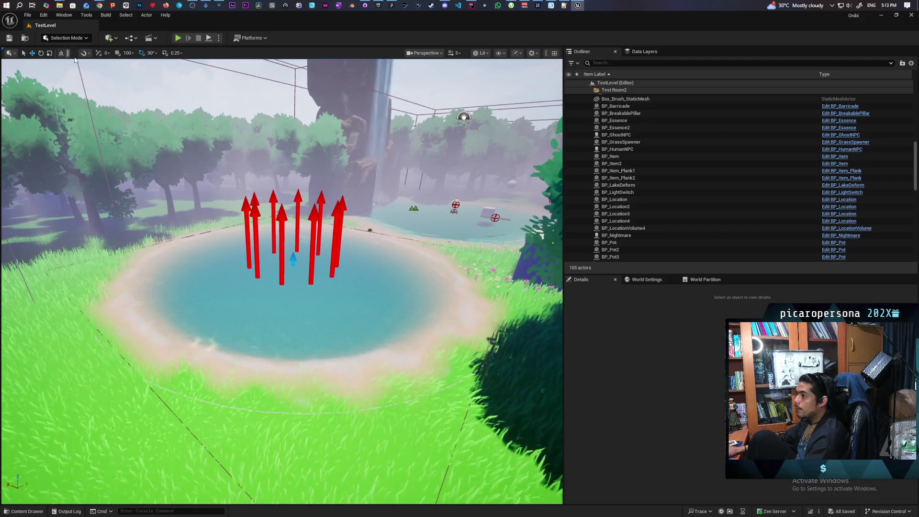
# Uncheck Debug Points' default in the BP_LakeDeform Blueprint, save it, and close the editor.
pyautogui.click(363, 287)
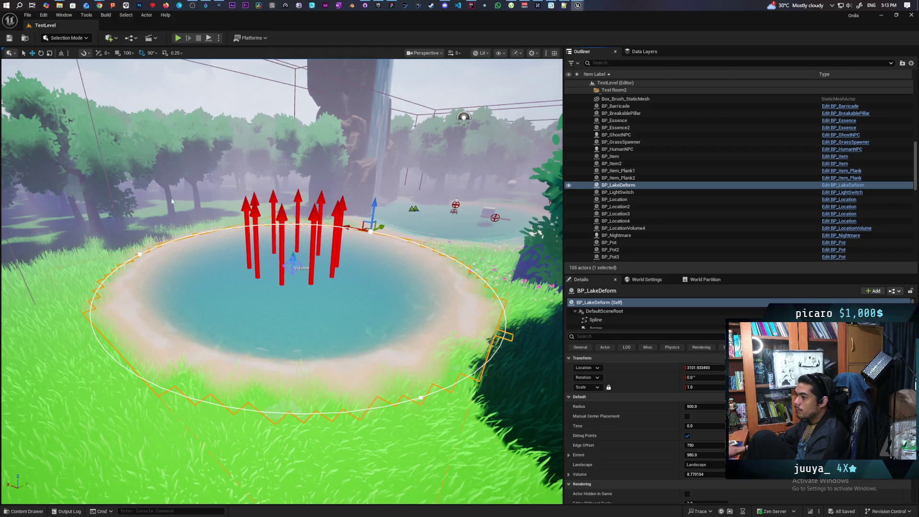
pyautogui.hotkey('ctrl', 'e')
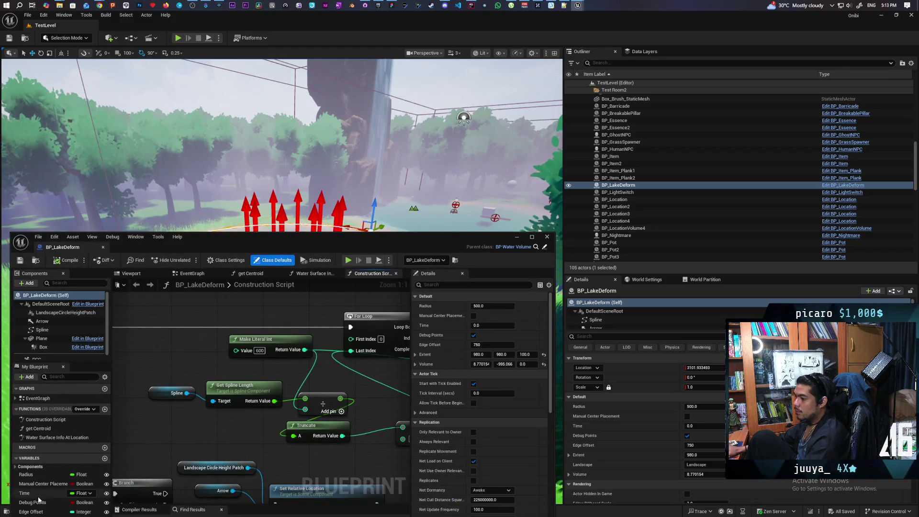
pyautogui.click(32, 502)
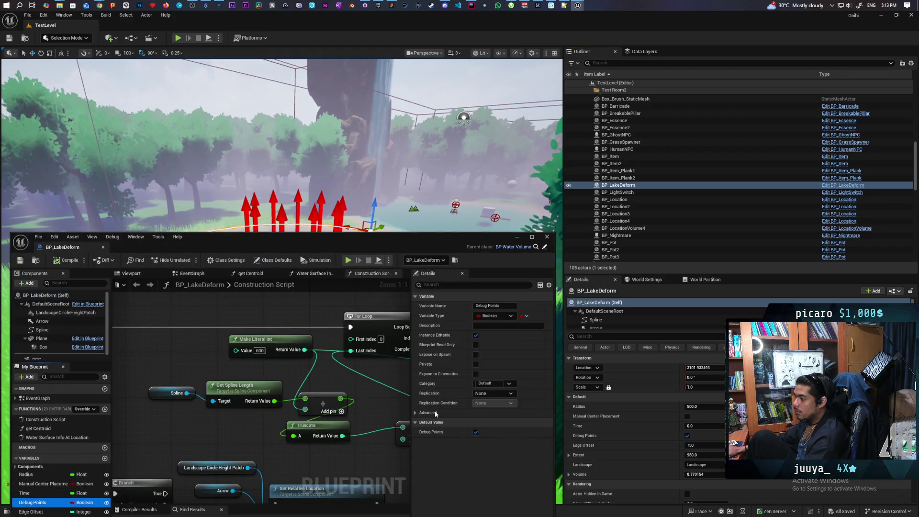
pyautogui.click(476, 432)
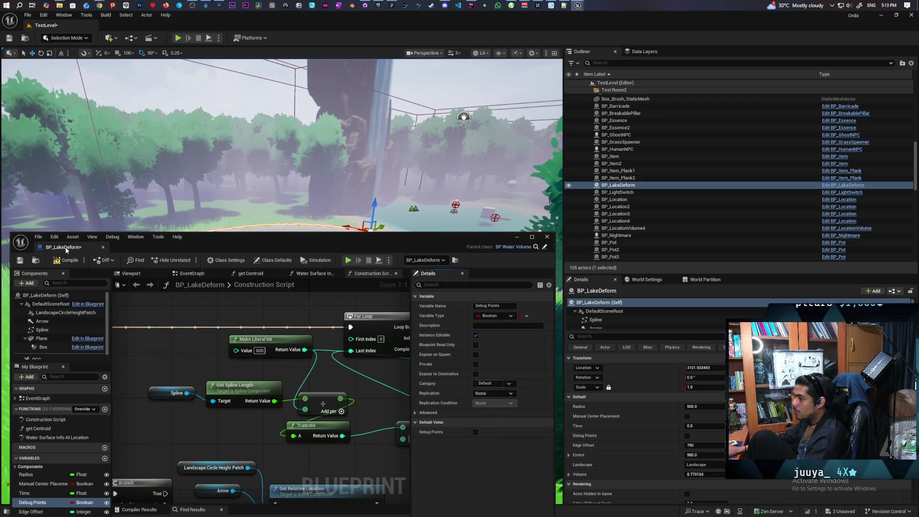
pyautogui.hotkey('ctrl', 's')
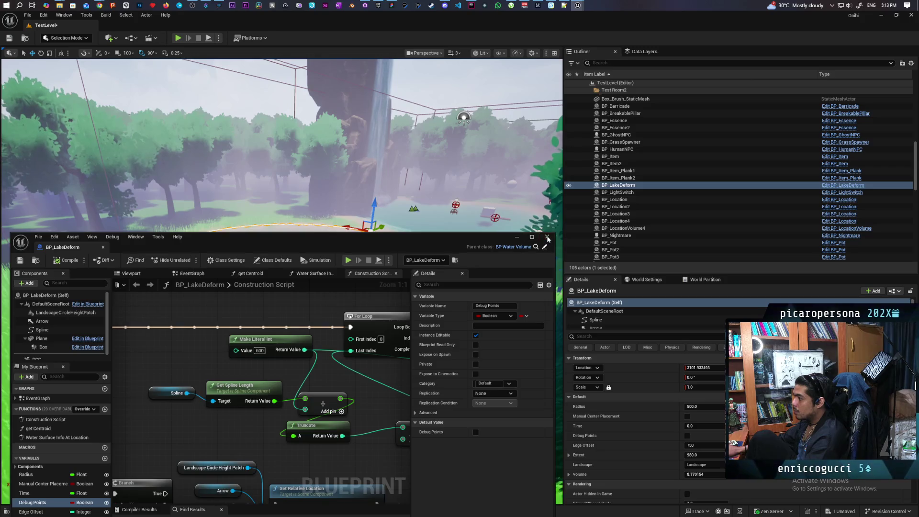
pyautogui.click(518, 236)
# Orbit along the shoreline, look straight down on the pond, then select BP_LakeDeform.
pyautogui.press('f')
pyautogui.scroll(-5, 293, 88)
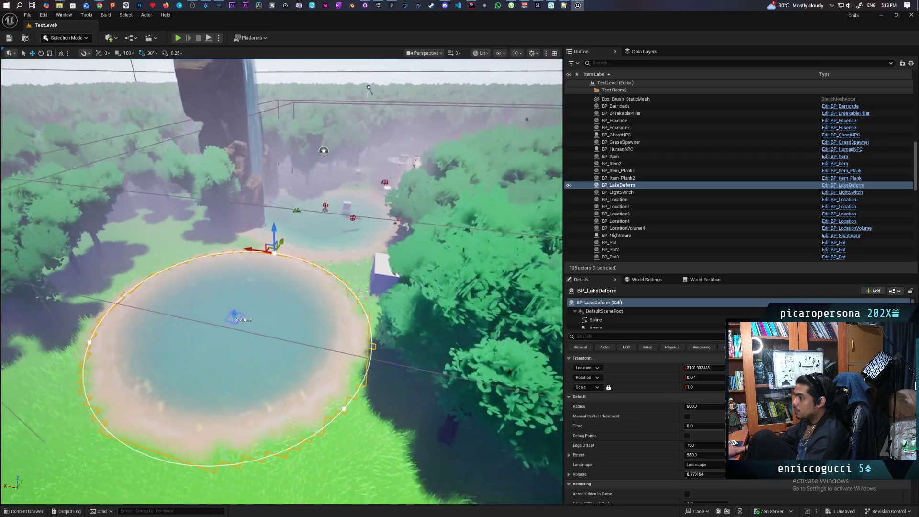
pyautogui.click(292, 88)
pyautogui.scroll(10, 292, 88)
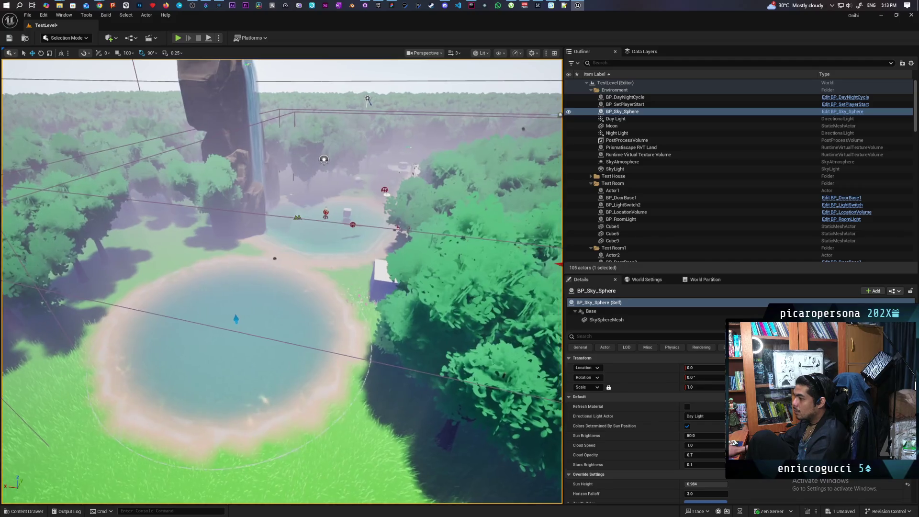
pyautogui.scroll(-5, 283, 282)
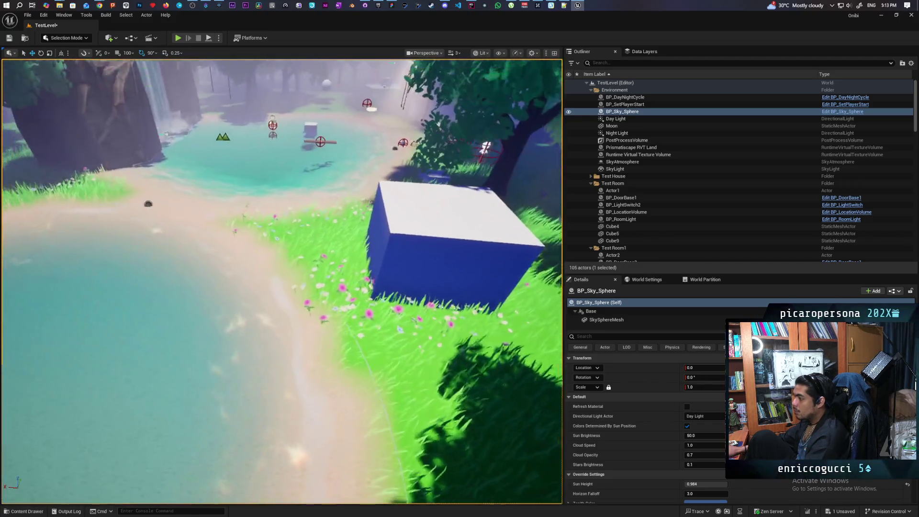
pyautogui.scroll(10, 282, 281)
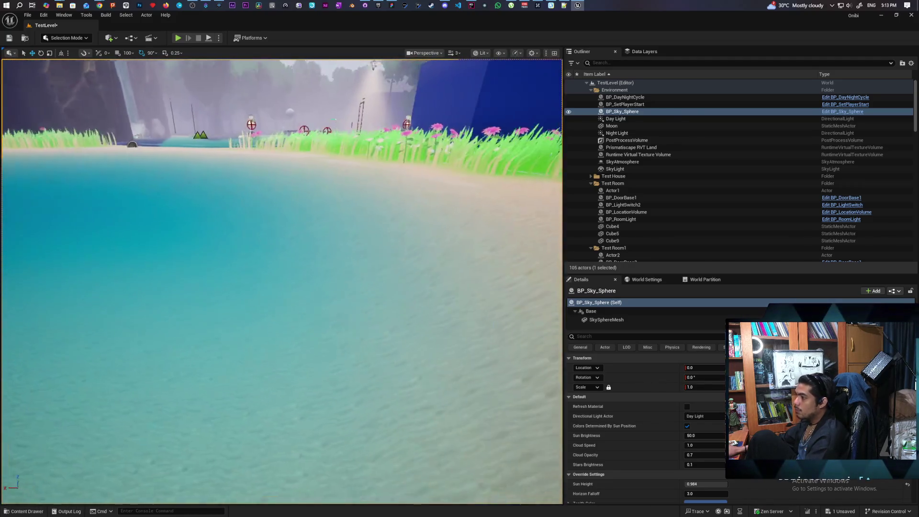
pyautogui.moveTo(282, 282)
pyautogui.mouseDown()
pyautogui.moveTo(240, 297)
pyautogui.moveTo(268, 297)
pyautogui.moveTo(242, 302)
pyautogui.moveTo(241, 340)
pyautogui.mouseUp()
pyautogui.moveTo(101, 185); pyautogui.dragTo(101, 229)
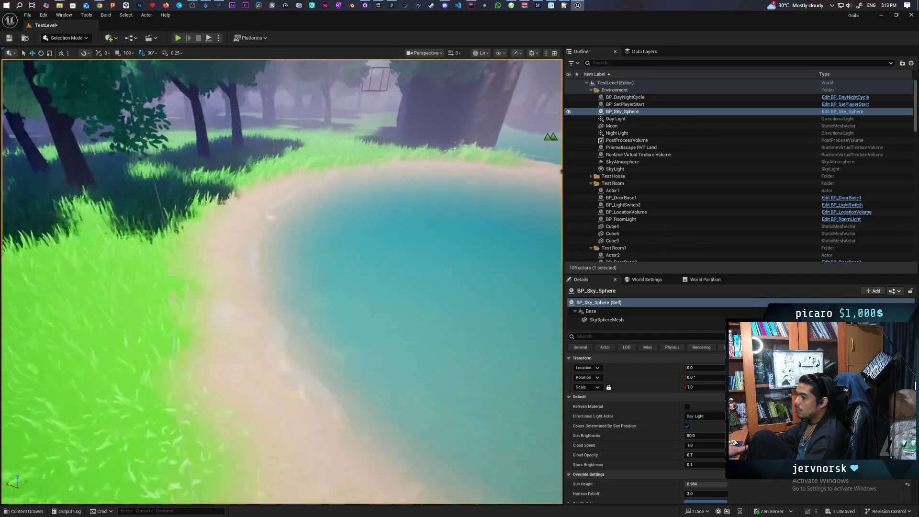
pyautogui.moveTo(329, 246); pyautogui.dragTo(328, 287)
pyautogui.click(247, 261)
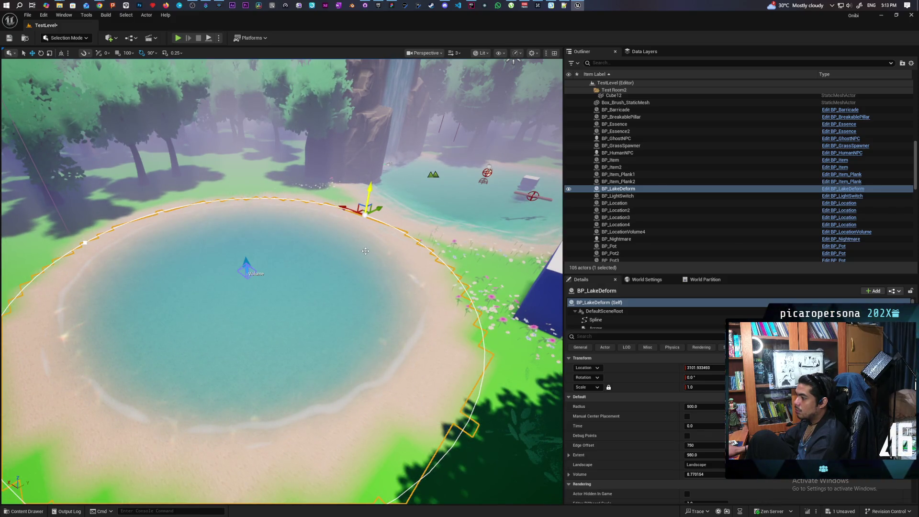
# Fly low over the lake surface and along the shoreline to reveal the waterfall rock.
pyautogui.moveTo(364, 250); pyautogui.dragTo(364, 215)
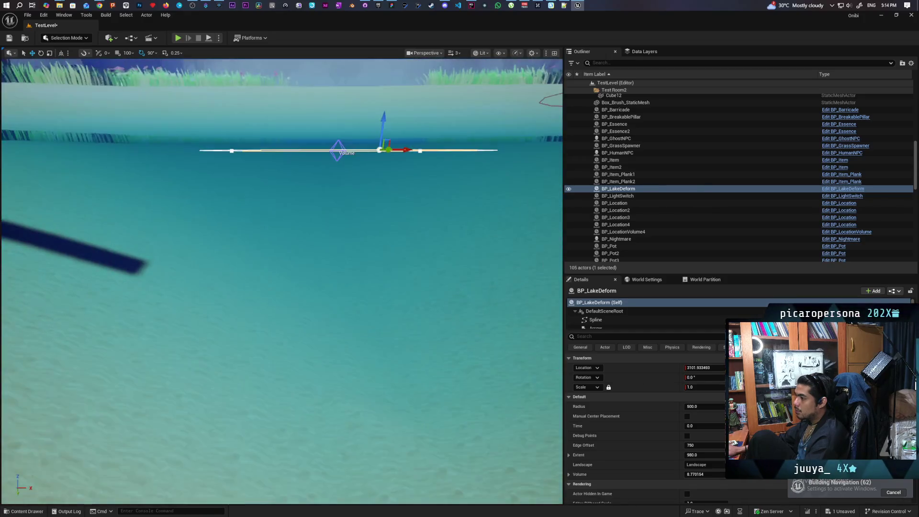
pyautogui.press('f')
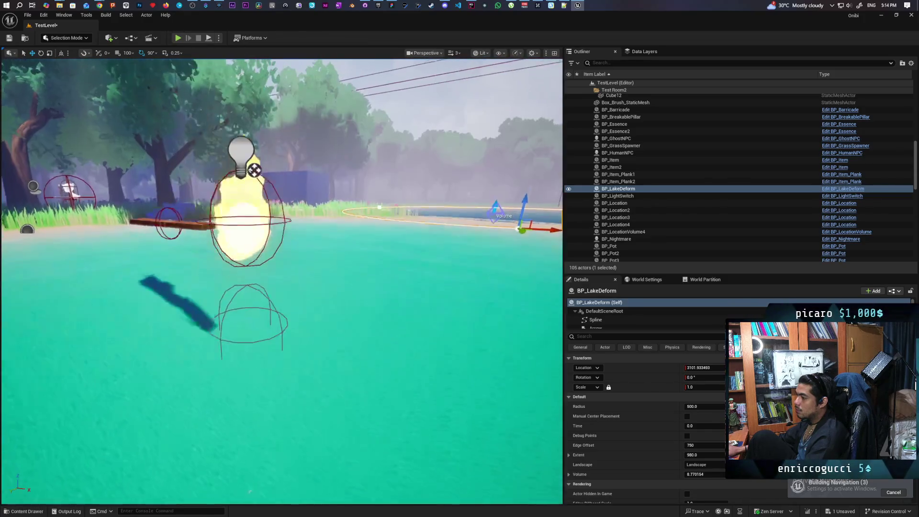
pyautogui.press('e')
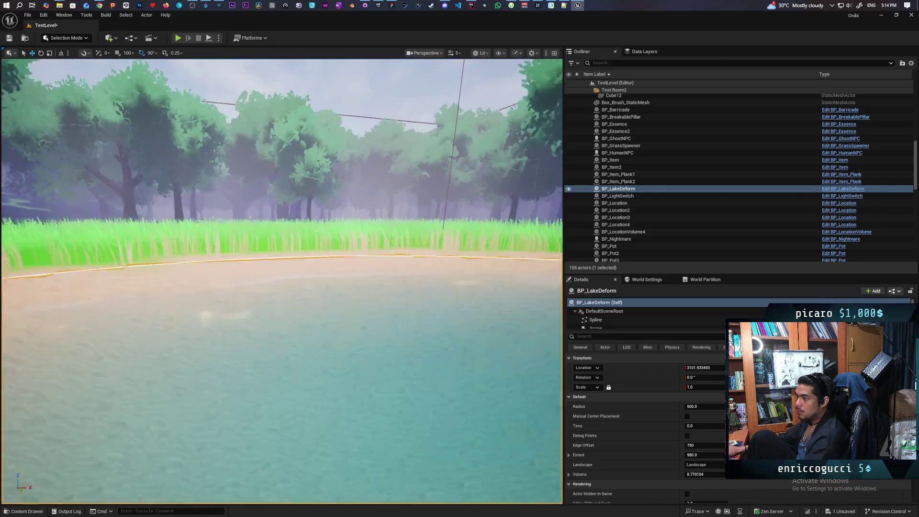
pyautogui.press('w')
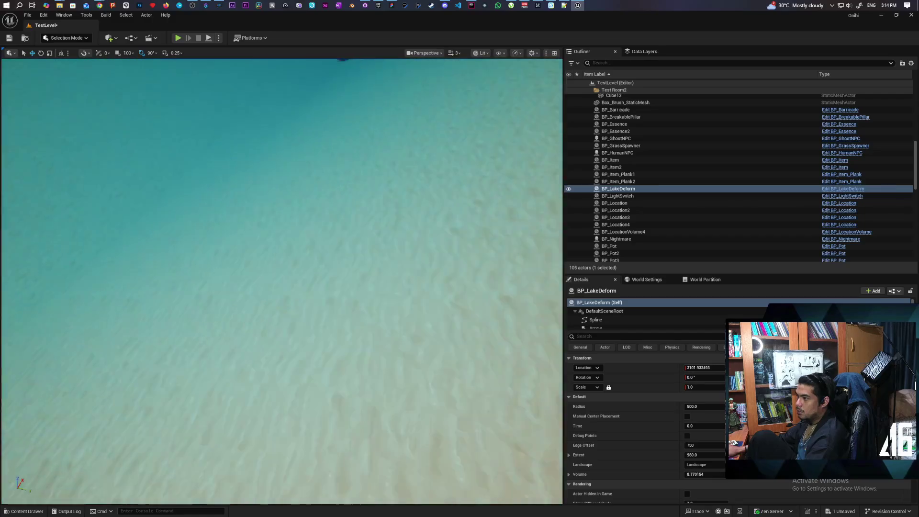
pyautogui.press('a')
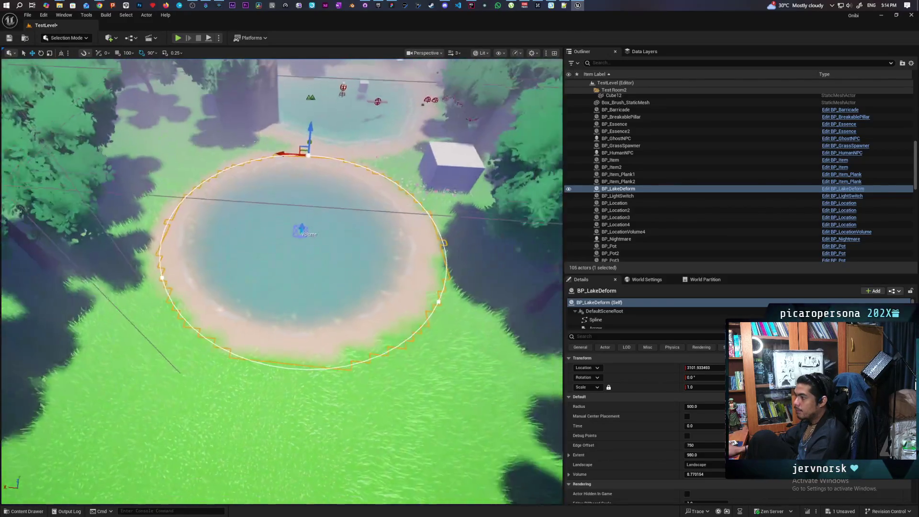
pyautogui.press('w')
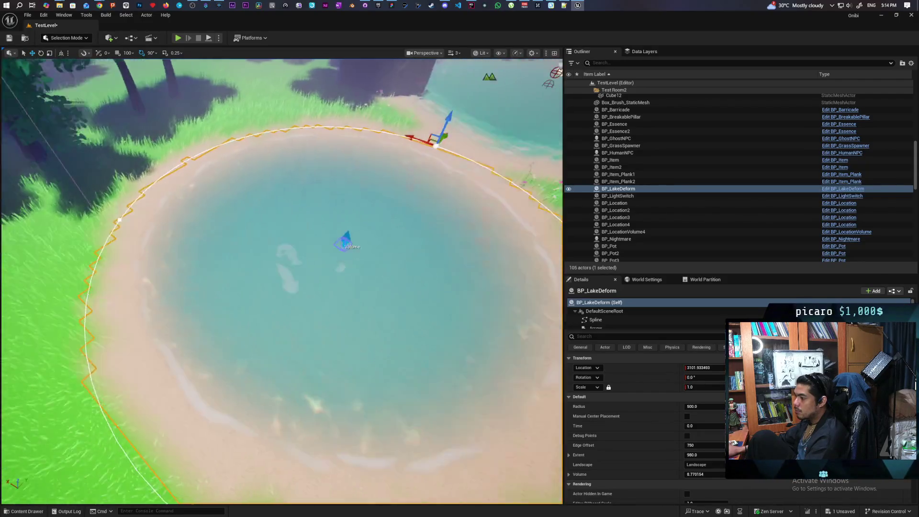
pyautogui.press('s')
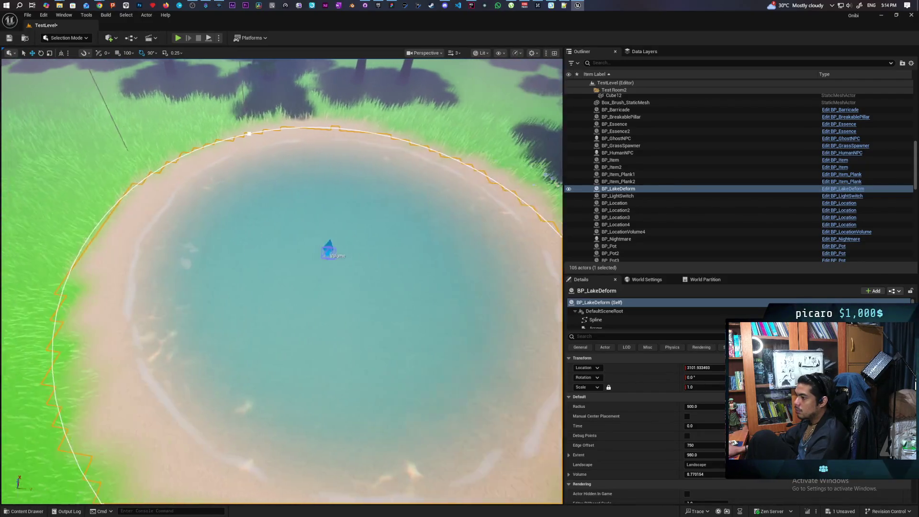
pyautogui.press('w')
pyautogui.press('d')
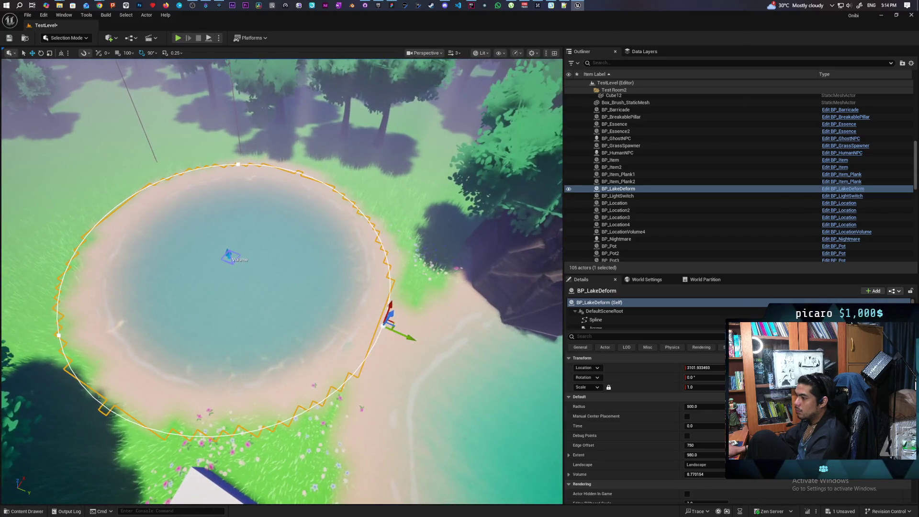
pyautogui.press('s')
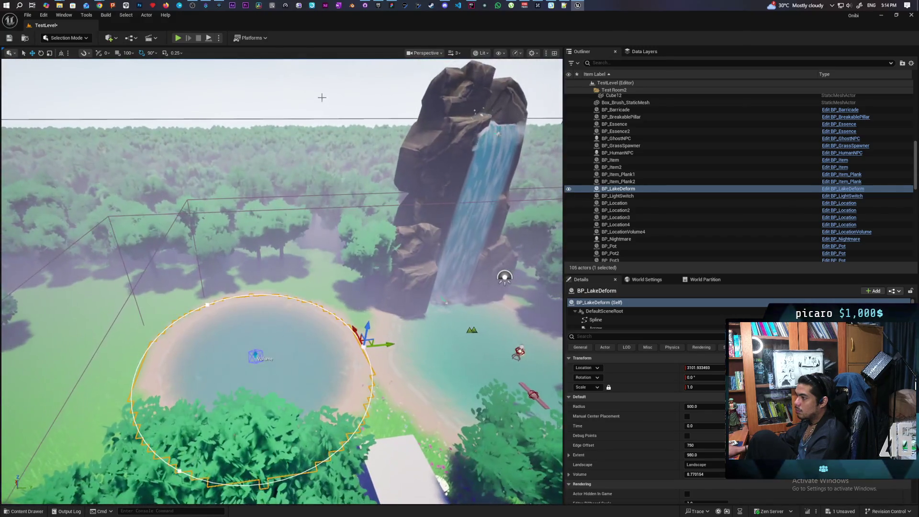
# Fly across the lake between the waterfall, the left beach and the sand bank.
pyautogui.click(504, 276)
pyautogui.press('w')
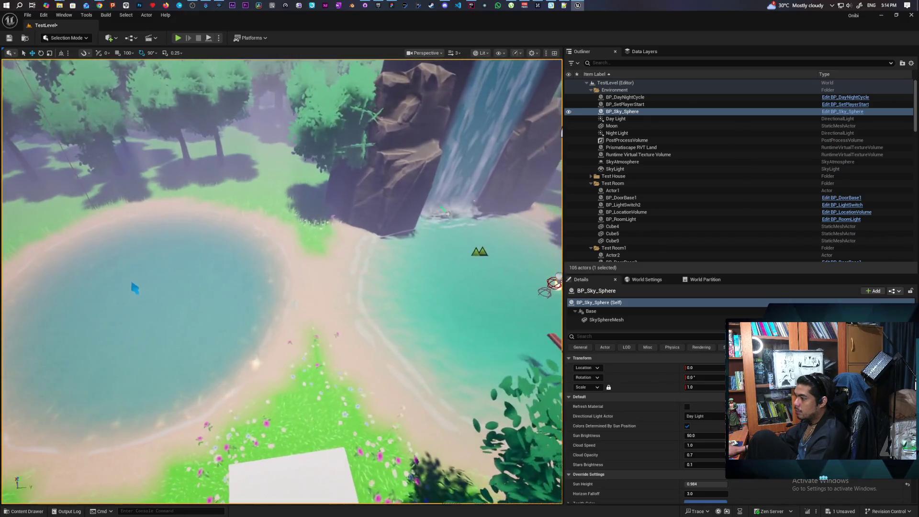
pyautogui.press('a')
pyautogui.press('w')
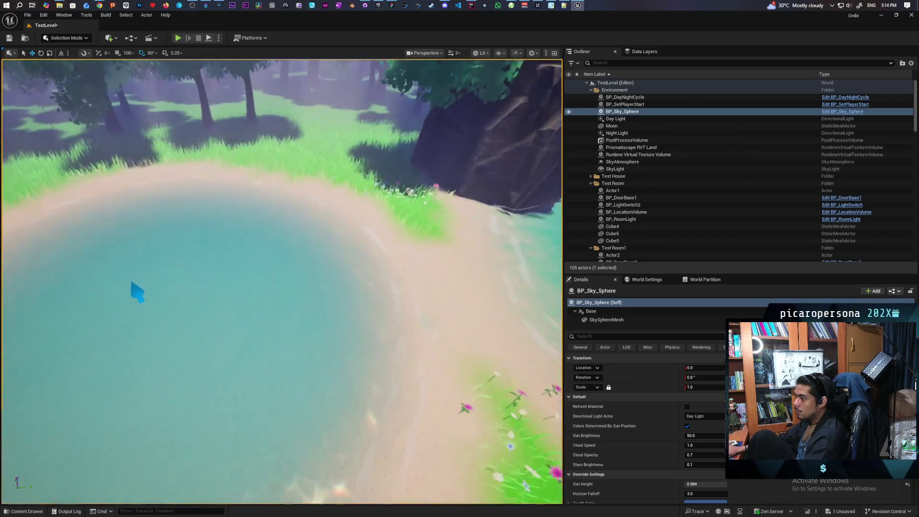
pyautogui.press('s')
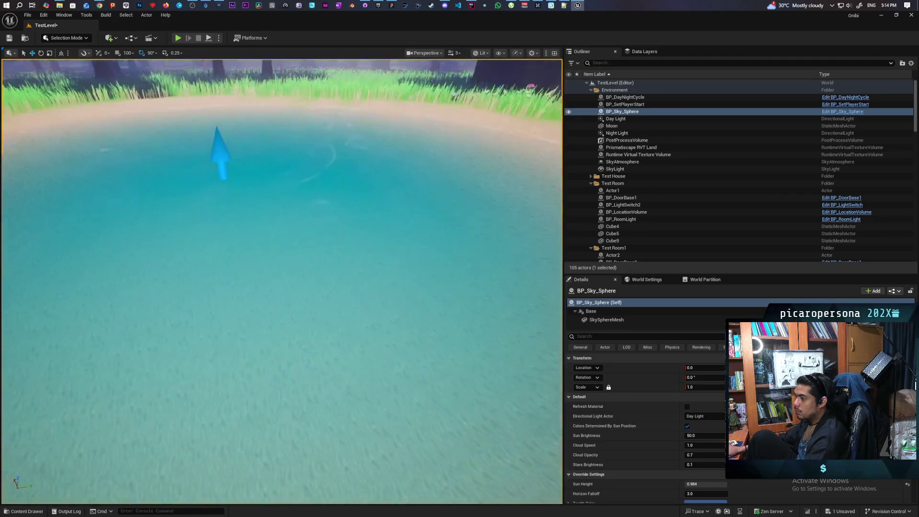
pyautogui.press('w')
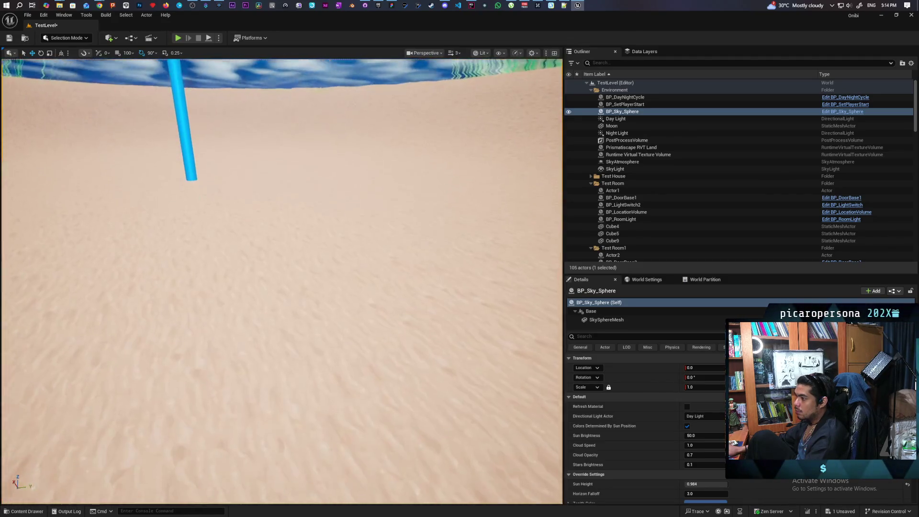
pyautogui.press('s')
pyautogui.press('s')
pyautogui.press('w')
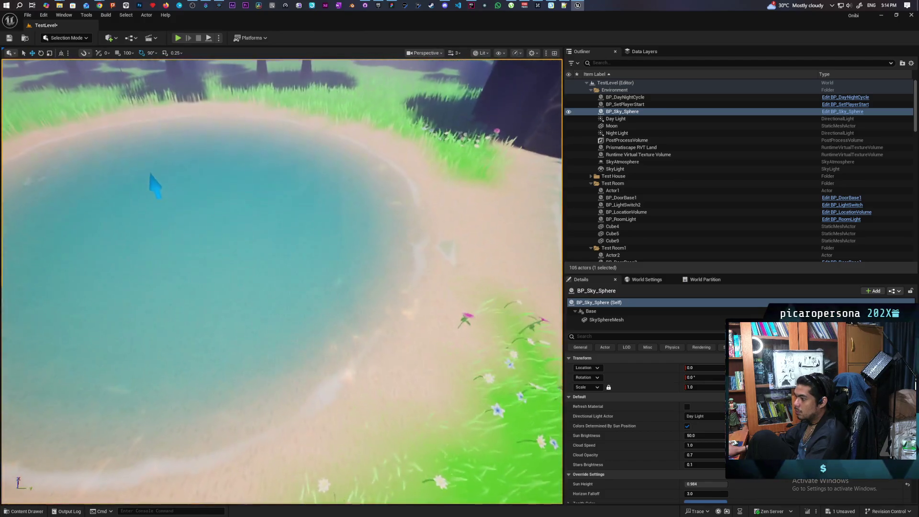
pyautogui.press('s')
pyautogui.press('w')
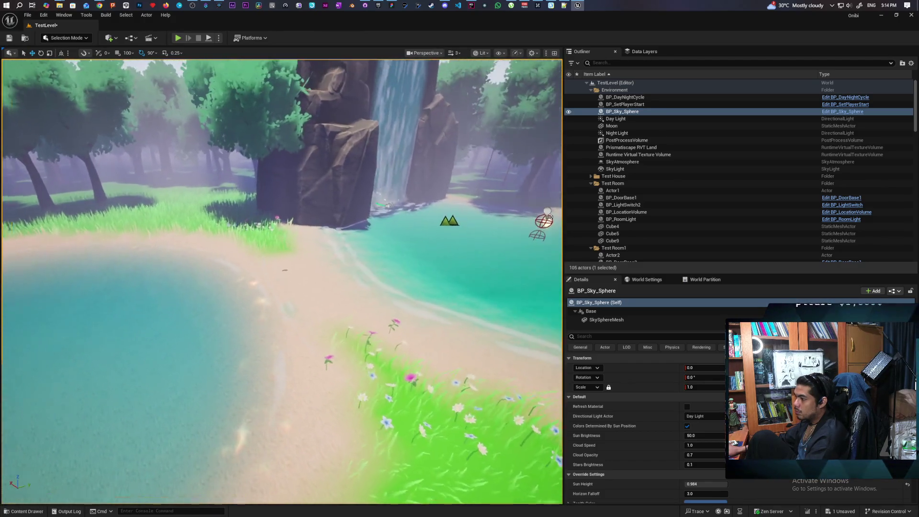
pyautogui.press('s')
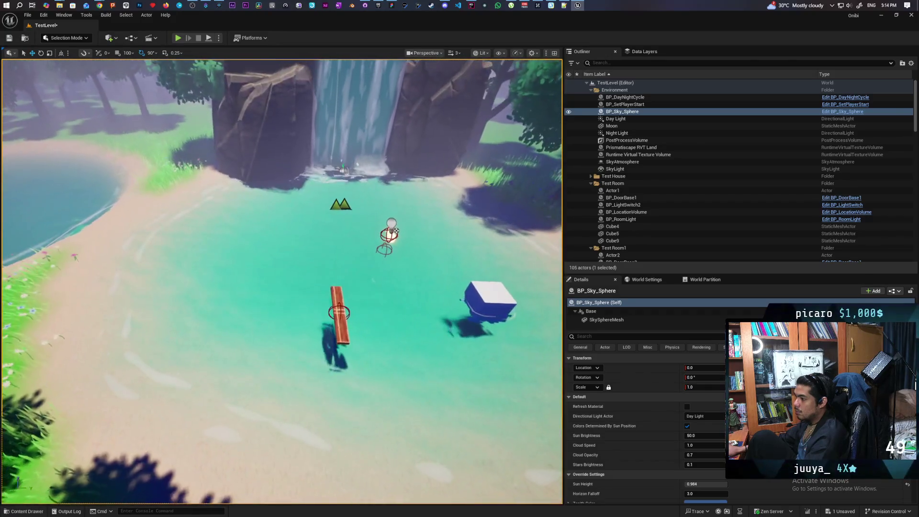
pyautogui.press('w')
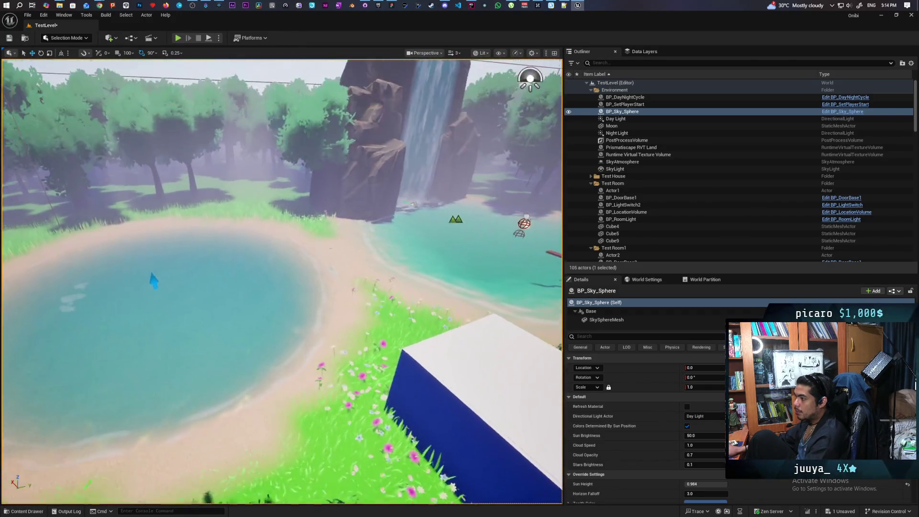
pyautogui.press('s')
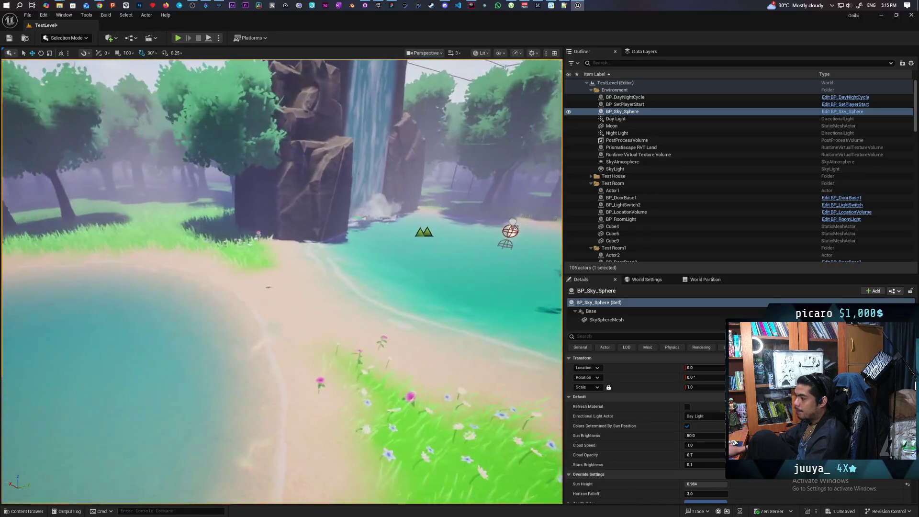
pyautogui.press('e')
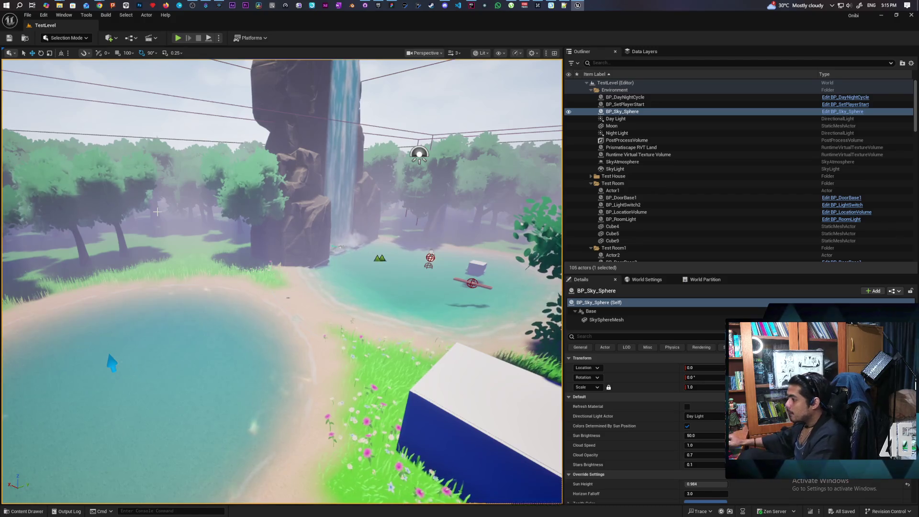
# Fly down onto the pond, pull back to show all of it, and select BP_LakeDeform.
pyautogui.moveTo(249, 245)
pyautogui.mouseDown()
pyautogui.moveTo(247, 272)
pyautogui.moveTo(239, 230)
pyautogui.moveTo(259, 254)
pyautogui.moveTo(277, 249)
pyautogui.moveTo(280, 258)
pyautogui.moveTo(77, 263)
pyautogui.moveTo(101, 258)
pyautogui.moveTo(41, 253)
pyautogui.moveTo(180, 262)
pyautogui.moveTo(88, 256)
pyautogui.moveTo(171, 271)
pyautogui.moveTo(141, 256)
pyautogui.moveTo(100, 254)
pyautogui.mouseUp()
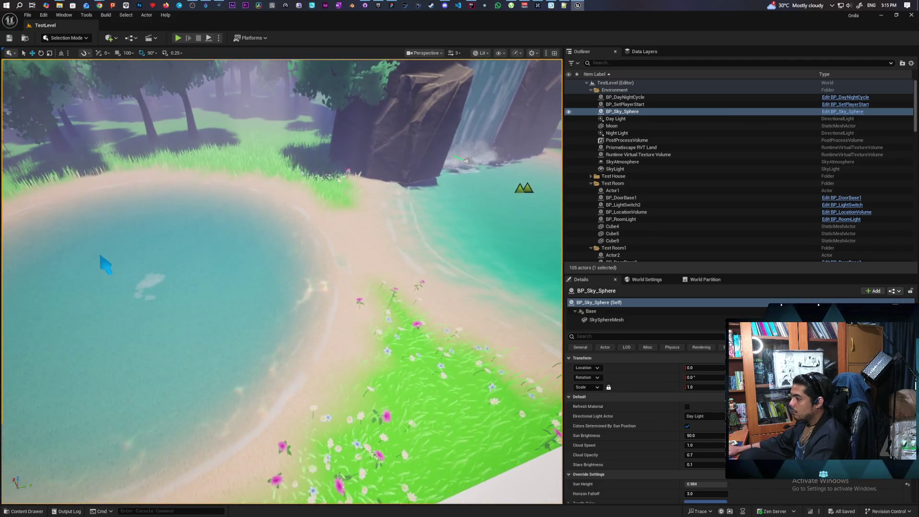
pyautogui.moveTo(287, 268); pyautogui.dragTo(302, 308)
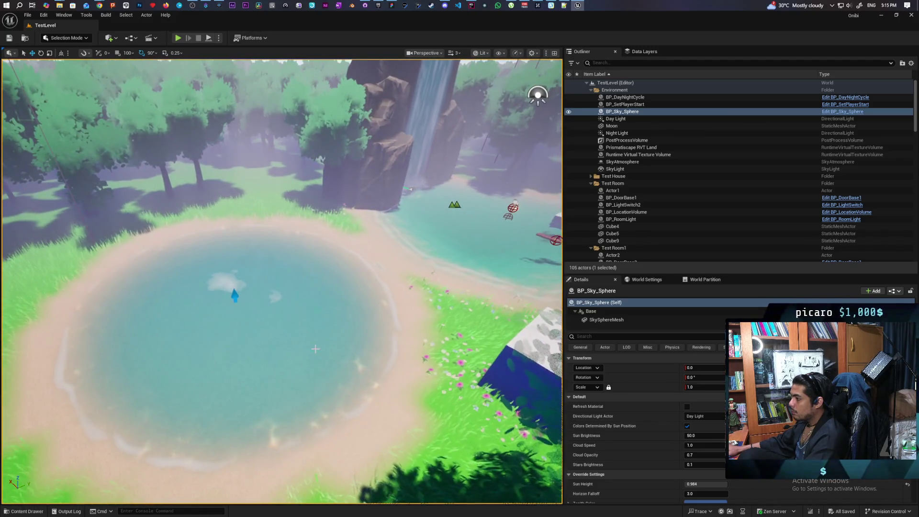
pyautogui.click(302, 308)
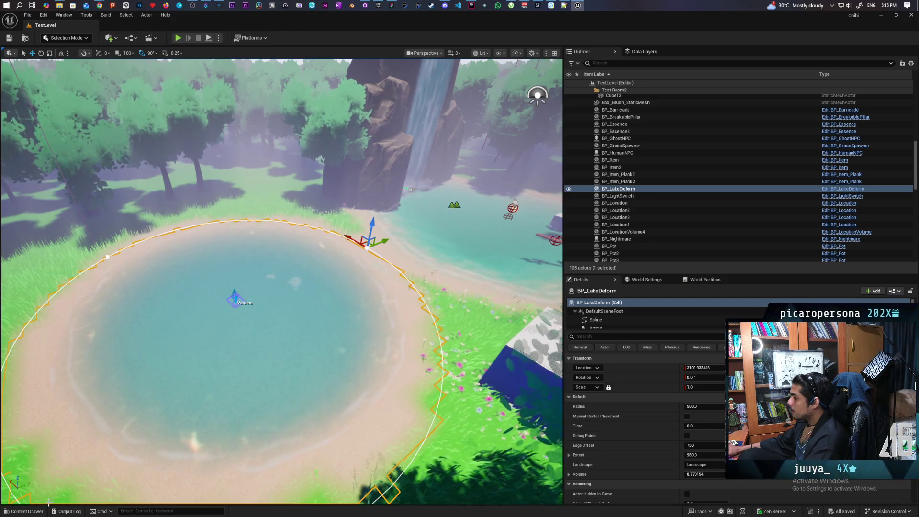
# Open BP_WaterVolume and enable Start with Tick Enabled on its Plane component.
pyautogui.hotkey('ctrl', 'space')
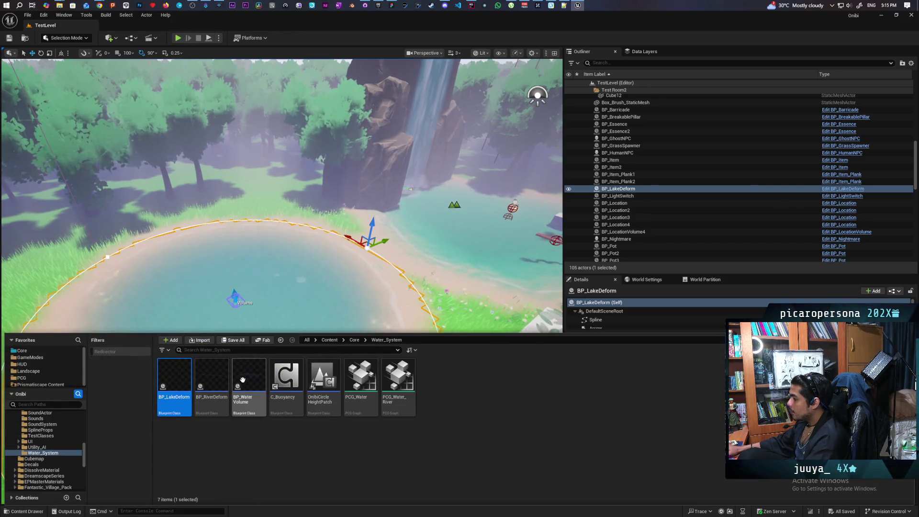
pyautogui.doubleClick(243, 383)
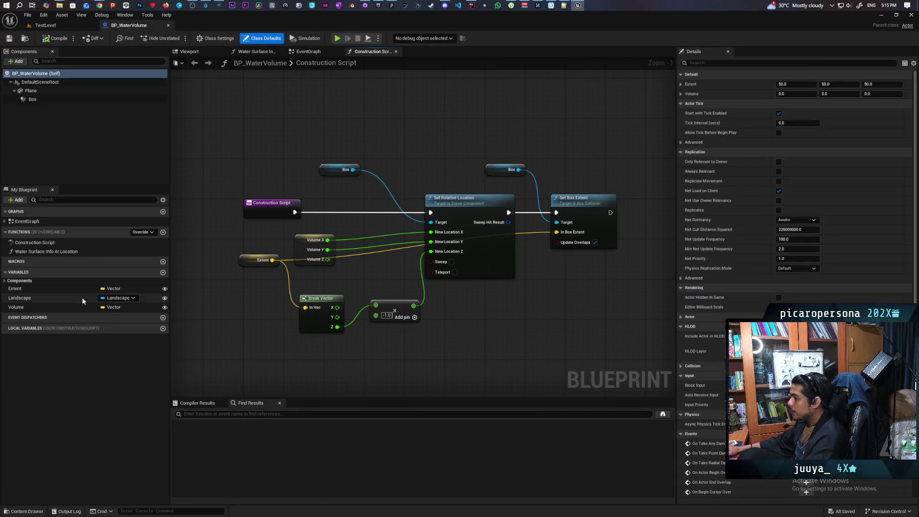
pyautogui.click(30, 90)
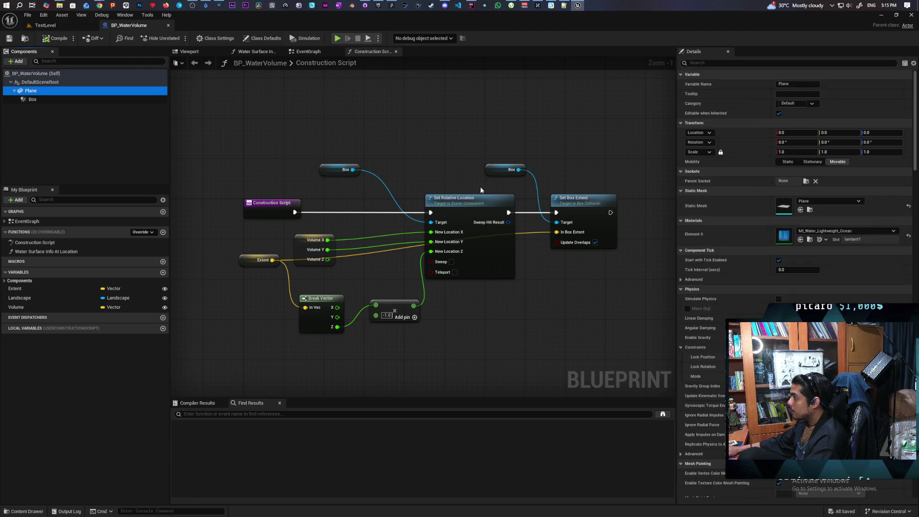
pyautogui.click(778, 260)
pyautogui.click(783, 238)
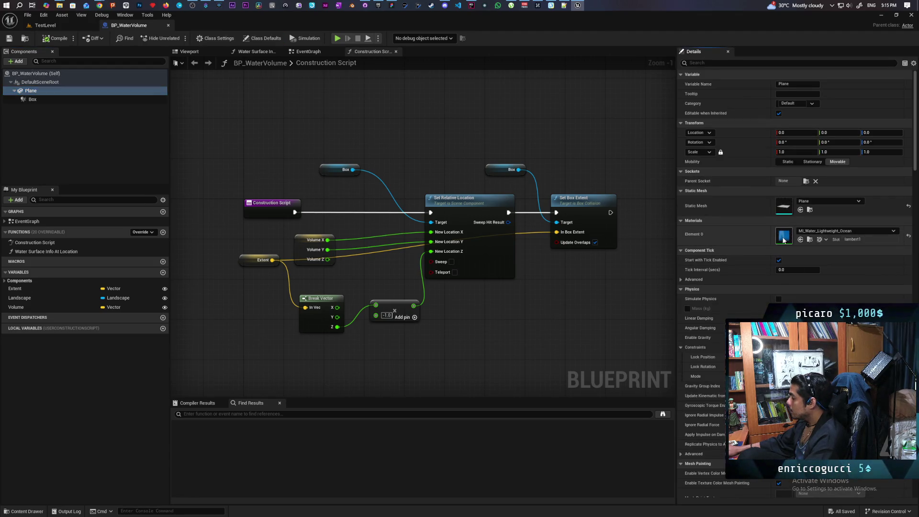
# Open the ML_Water_Lightweight_Ocean material instance and scroll through its parameters.
pyautogui.doubleClick(783, 238)
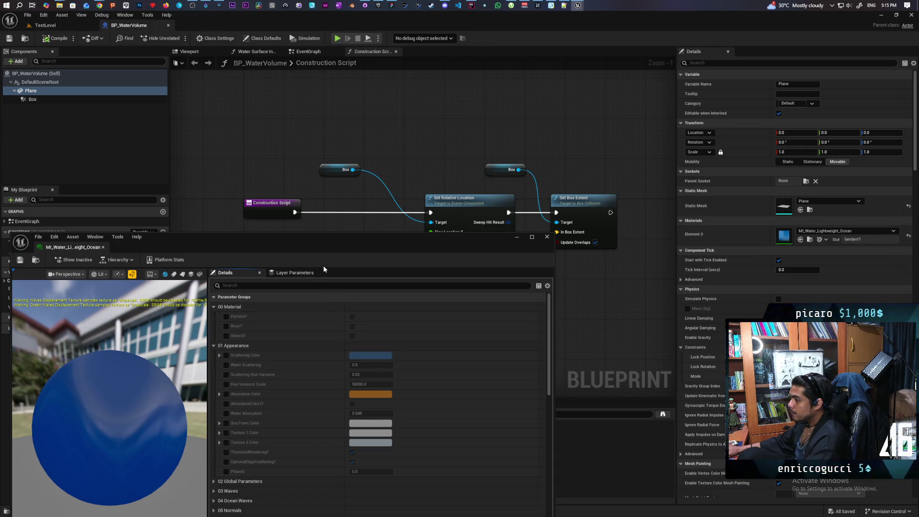
pyautogui.moveTo(311, 247)
pyautogui.mouseDown()
pyautogui.moveTo(365, 215)
pyautogui.moveTo(446, 121)
pyautogui.mouseUp()
pyautogui.scroll(-3, 492, 231)
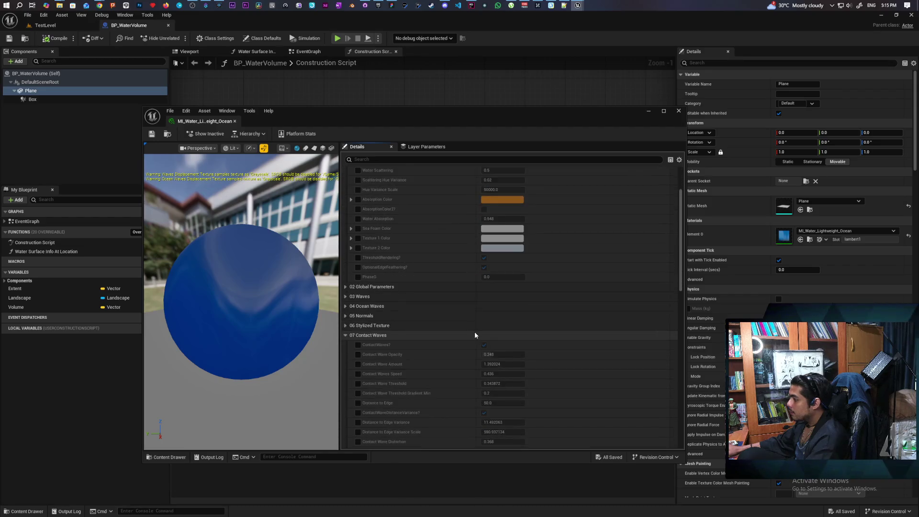
pyautogui.scroll(-10, 487, 316)
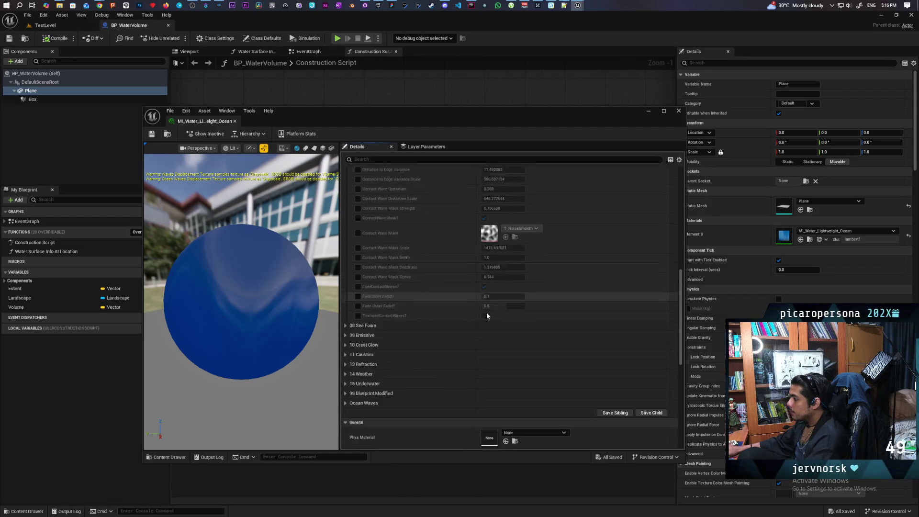
pyautogui.scroll(-2, 486, 320)
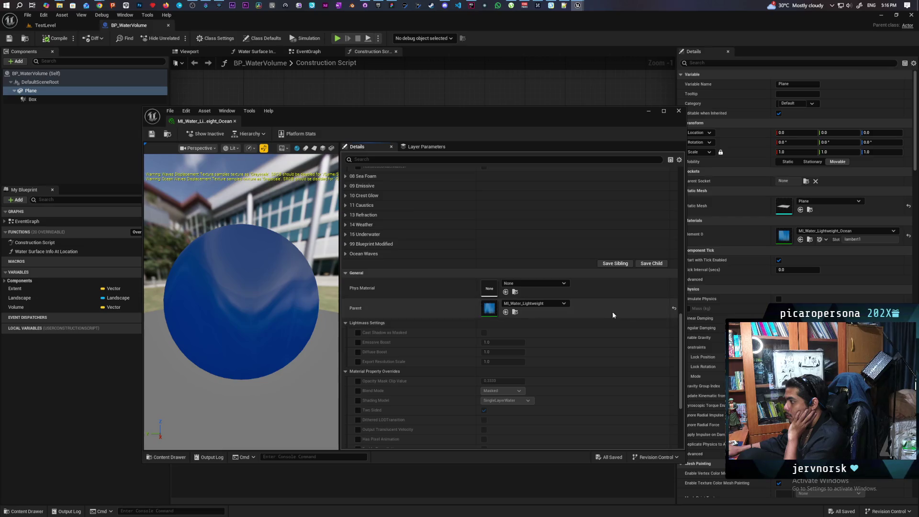
pyautogui.scroll(8, 671, 274)
pyautogui.scroll(10, 672, 271)
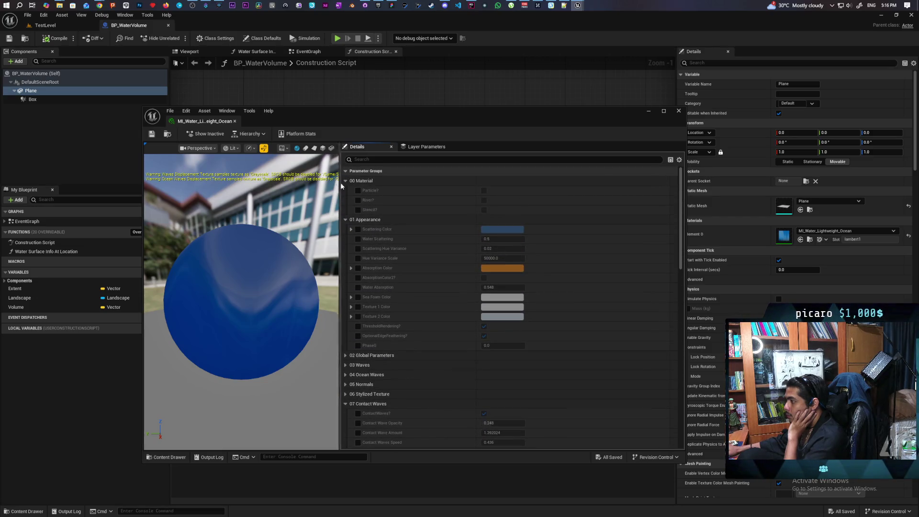
# Collapse parameter groups 00 Material through 04 Ocean Waves and scroll down to General > Parent.
pyautogui.click(345, 181)
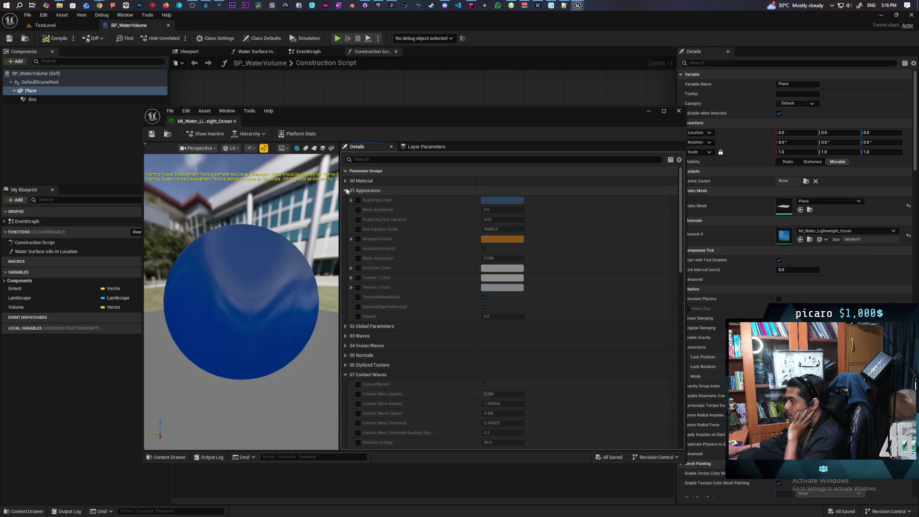
pyautogui.click(346, 191)
pyautogui.click(346, 200)
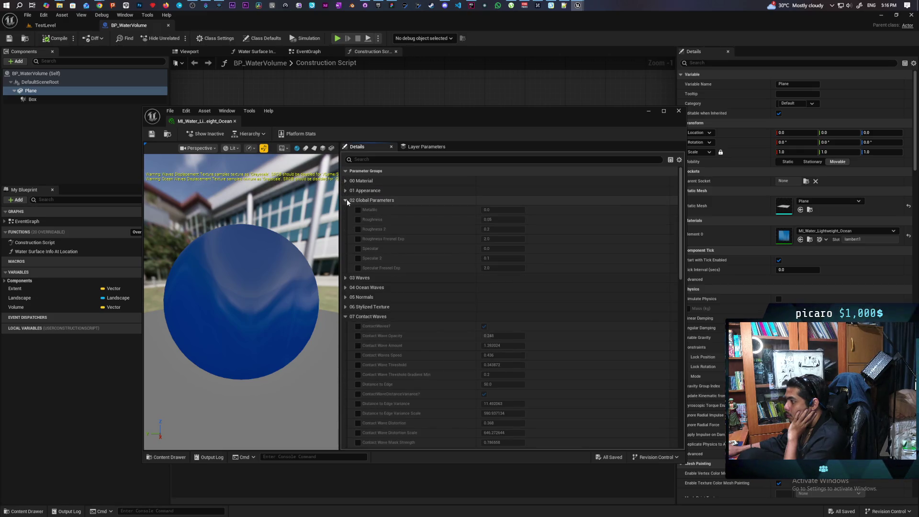
pyautogui.click(346, 200)
pyautogui.click(347, 210)
pyautogui.click(346, 210)
pyautogui.click(346, 219)
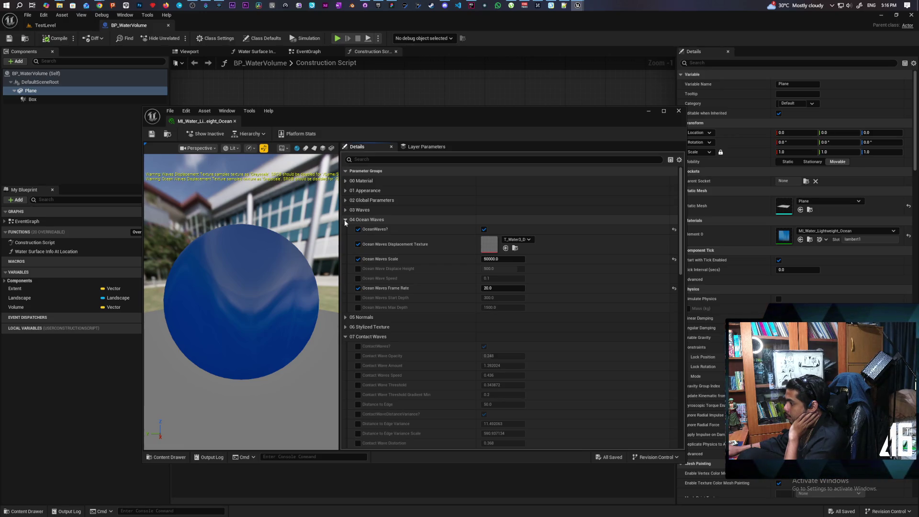
pyautogui.click(345, 220)
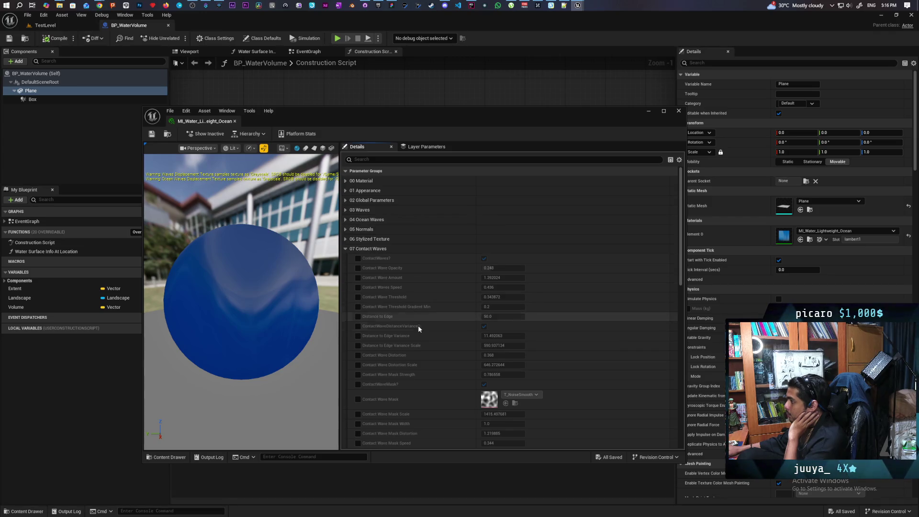
pyautogui.scroll(-5, 416, 336)
pyautogui.scroll(-2, 412, 336)
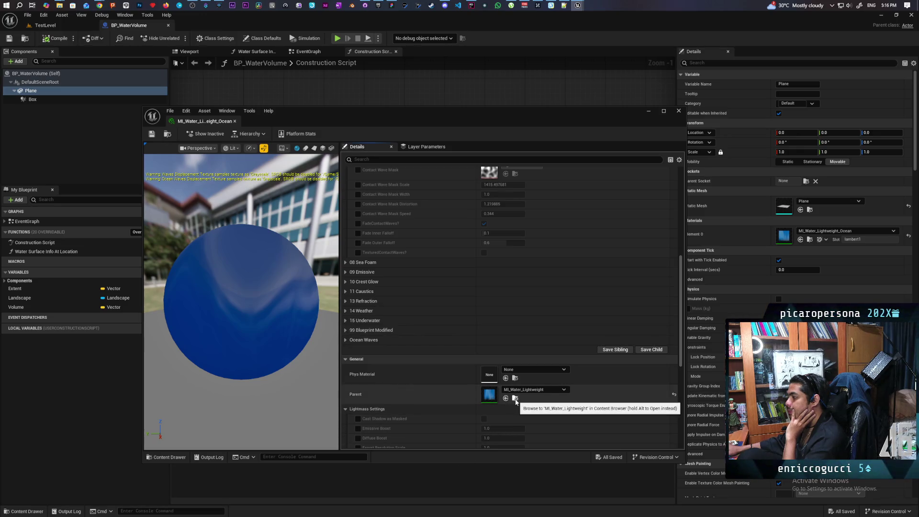
# Open parent MI_Water_Lightweight, return to the TestLevel tab, and move the material window aside.
pyautogui.doubleClick(488, 392)
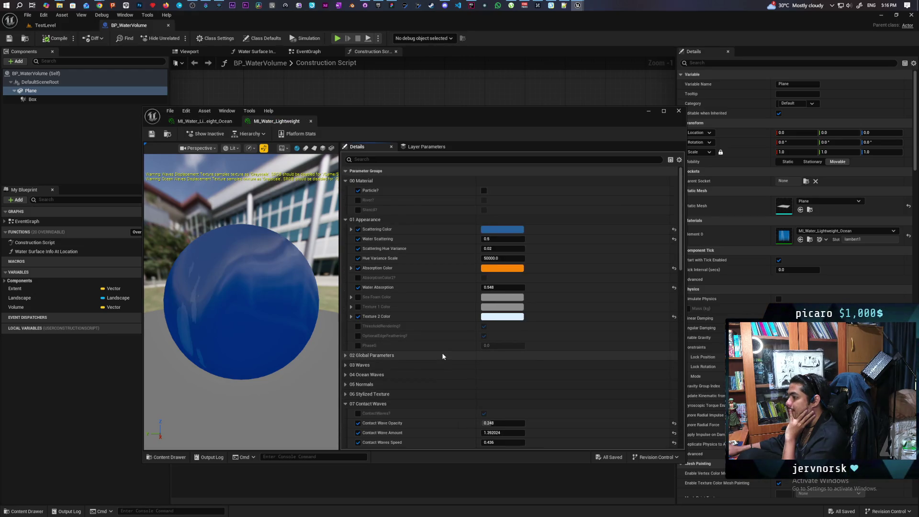
pyautogui.scroll(-1, 441, 353)
pyautogui.scroll(2, 441, 352)
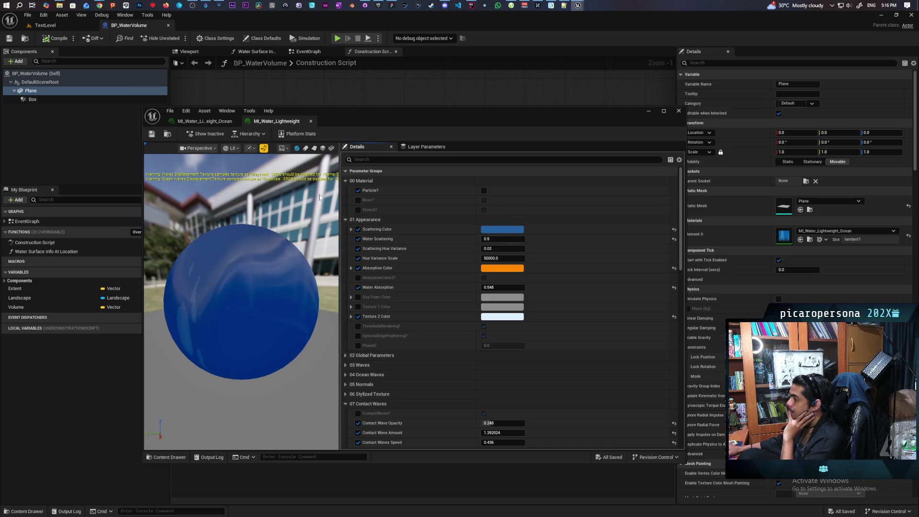
pyautogui.click(70, 29)
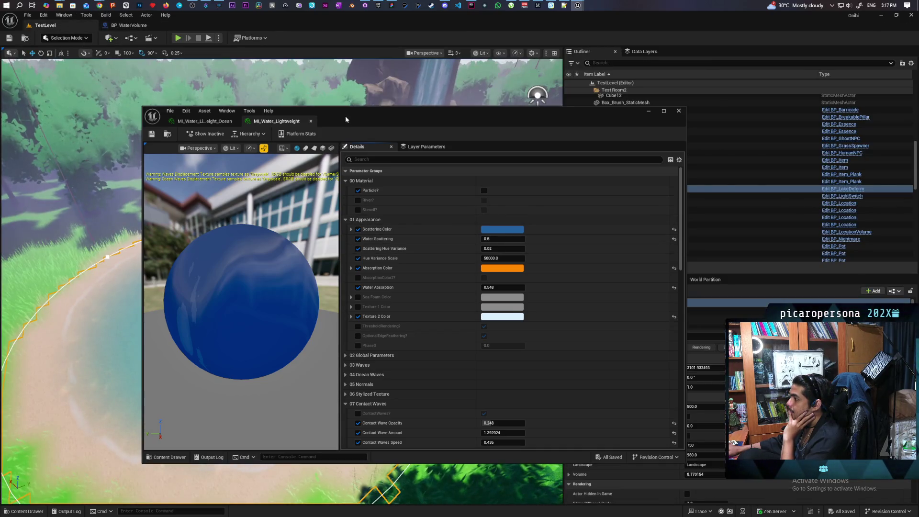
pyautogui.moveTo(346, 119)
pyautogui.mouseDown()
pyautogui.moveTo(525, 120)
pyautogui.moveTo(510, 154)
pyautogui.mouseUp()
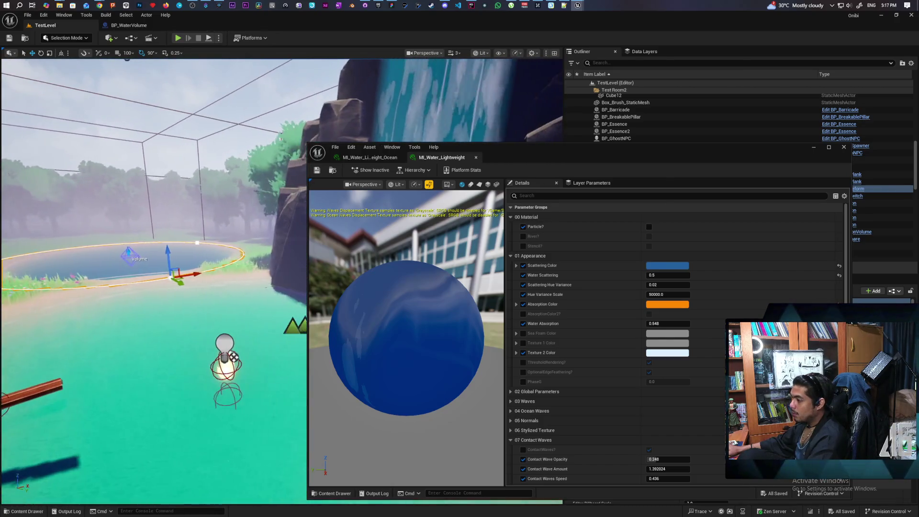
# Try a brighter cyan Scattering Color, then cancel to keep the original blue.
pyautogui.click(662, 267)
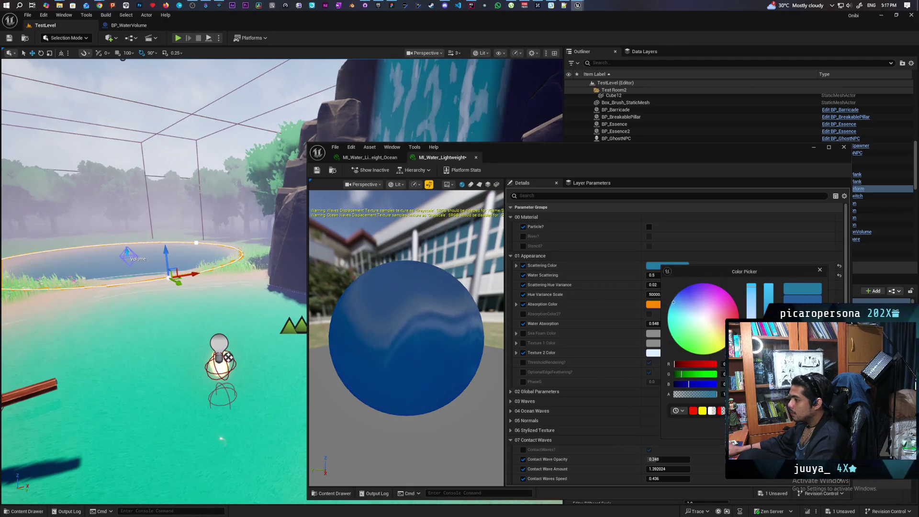
pyautogui.moveTo(677, 297); pyautogui.dragTo(673, 337)
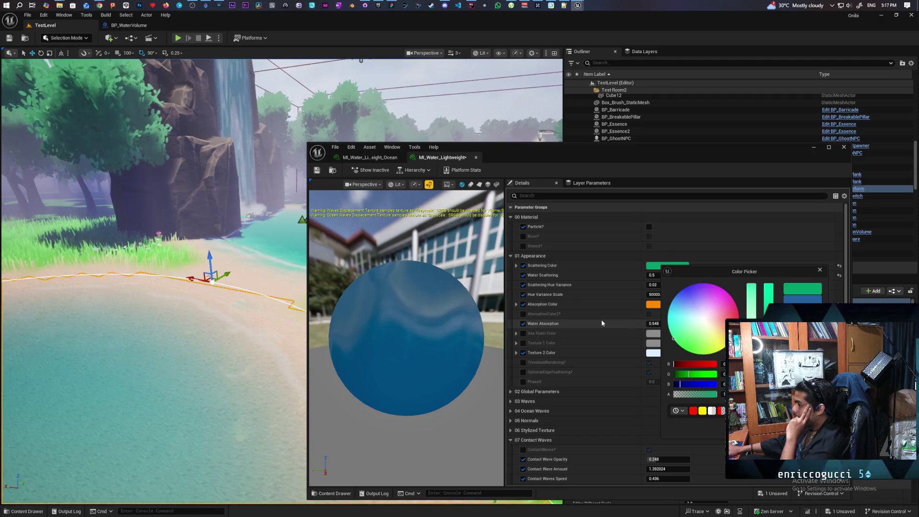
pyautogui.click(768, 299)
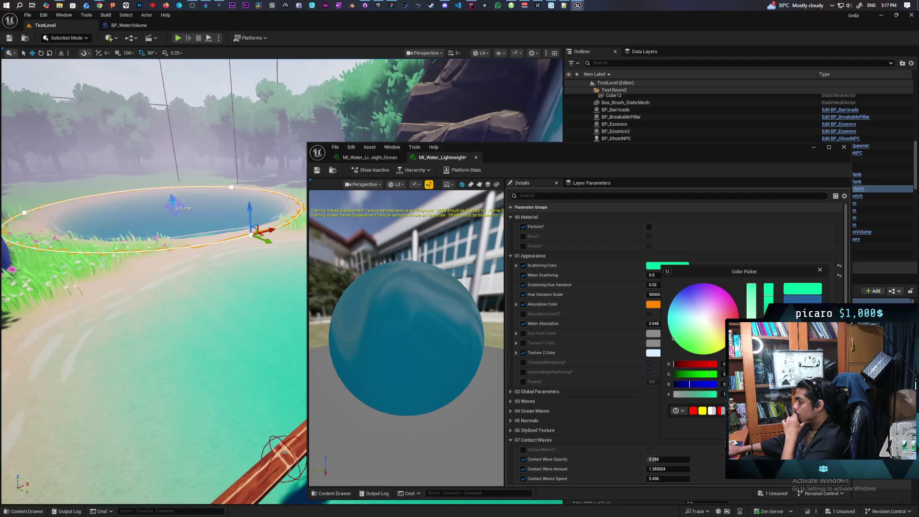
pyautogui.press('Escape')
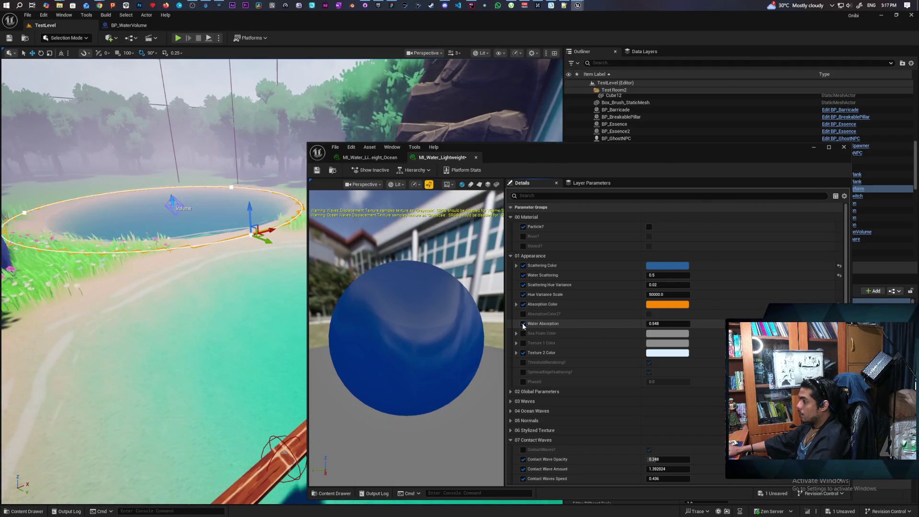
# Compare Water Absorption off and on, leave it enabled at 0.548, and save the instance.
pyautogui.click(523, 324)
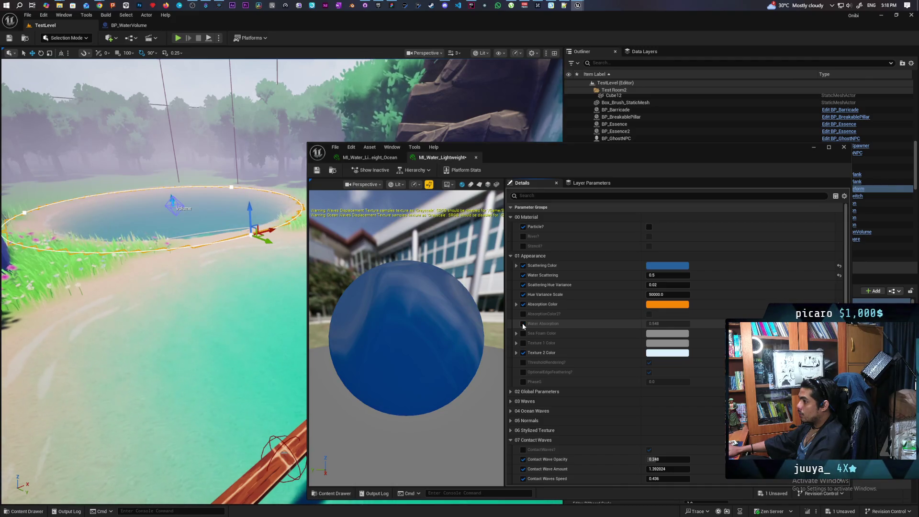
pyautogui.click(523, 324)
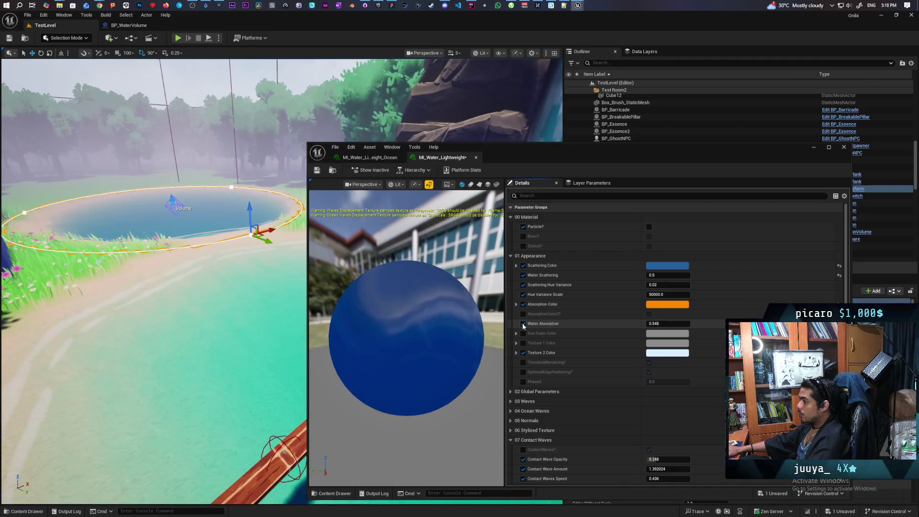
pyautogui.click(523, 324)
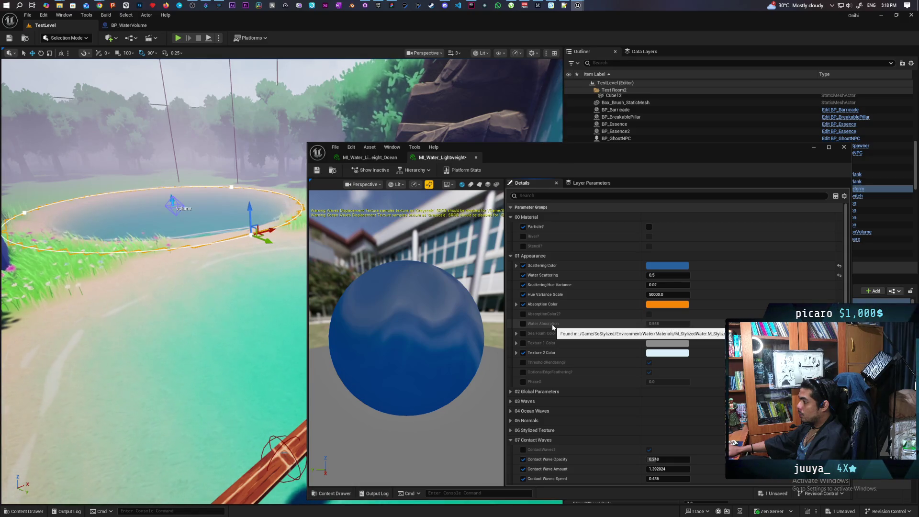
pyautogui.click(523, 324)
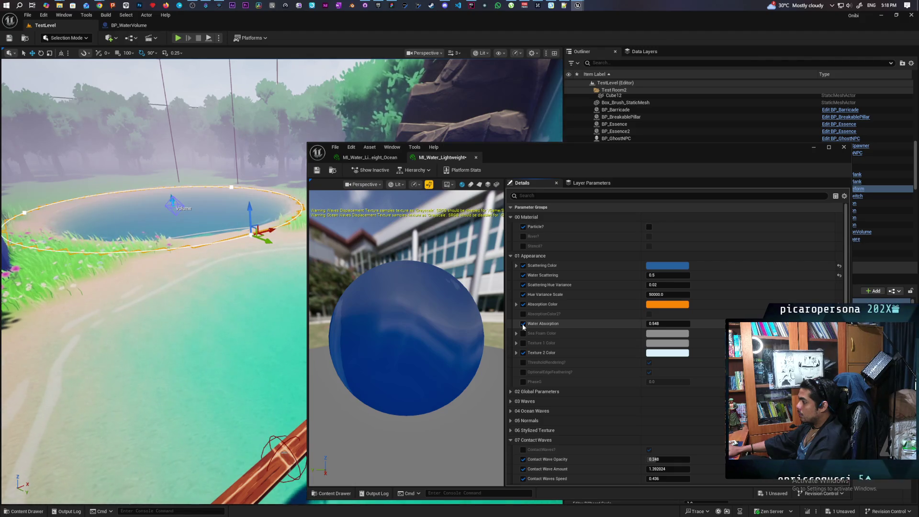
pyautogui.click(523, 324)
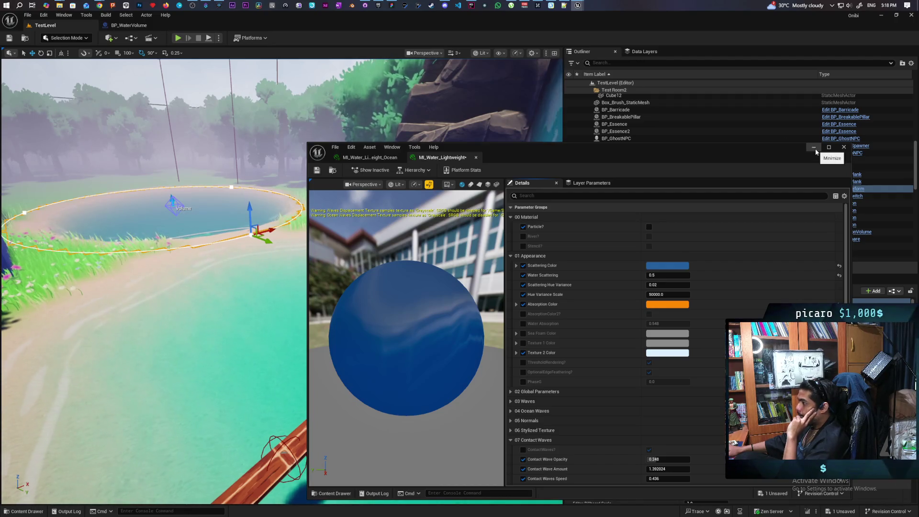
pyautogui.click(523, 324)
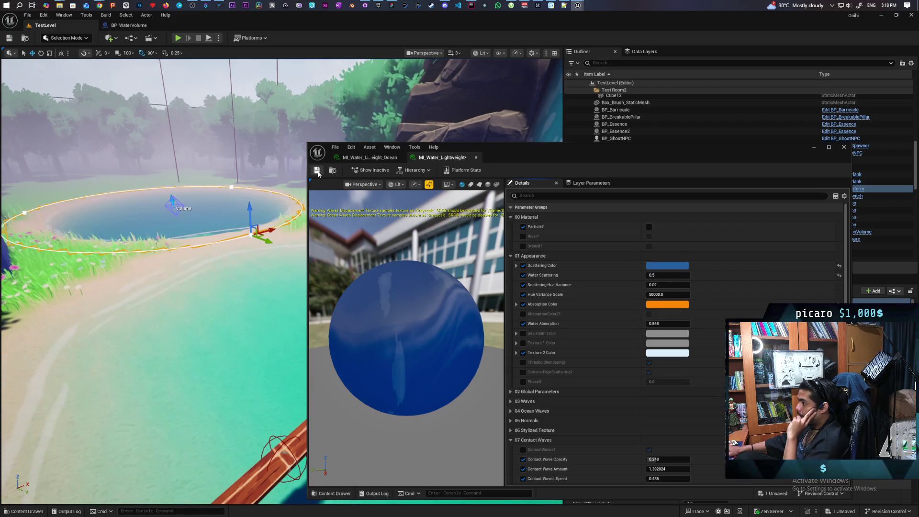
pyautogui.hotkey('ctrl', 's')
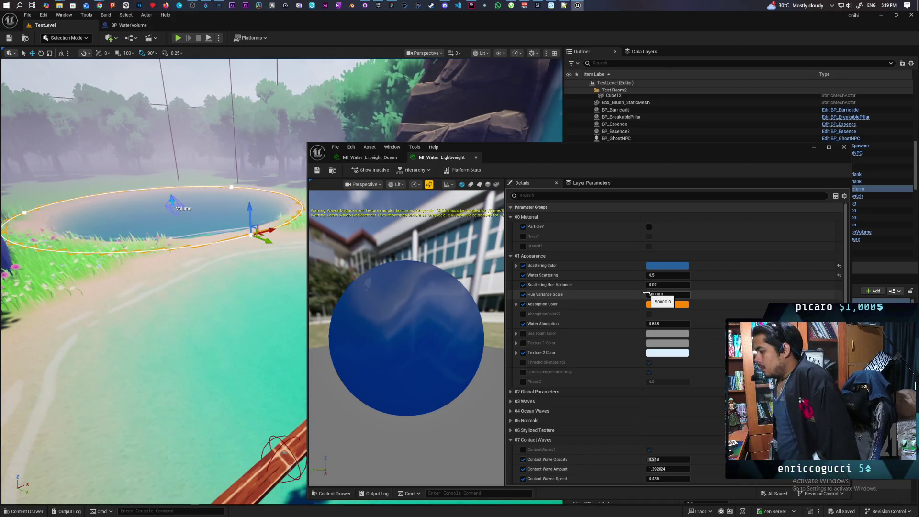
pyautogui.moveTo(191, 296); pyautogui.dragTo(192, 230)
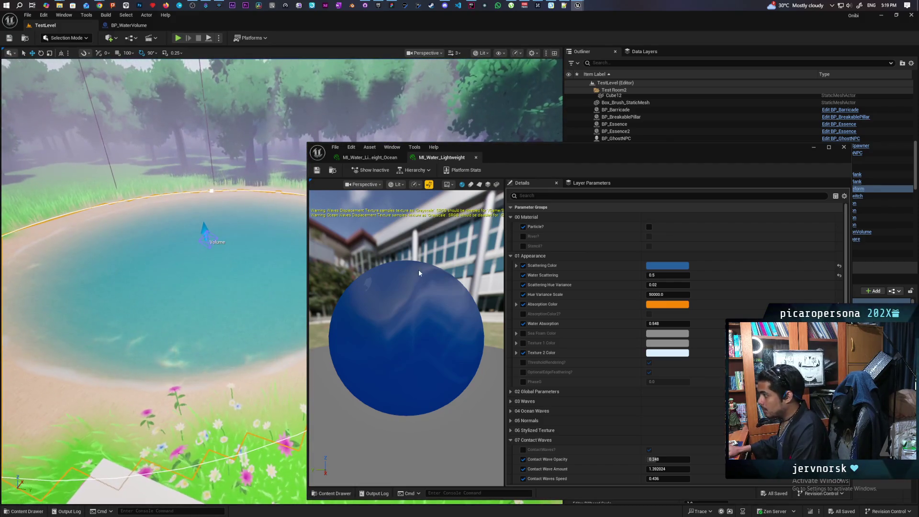
pyautogui.scroll(-5, 590, 375)
pyautogui.scroll(-6, 590, 374)
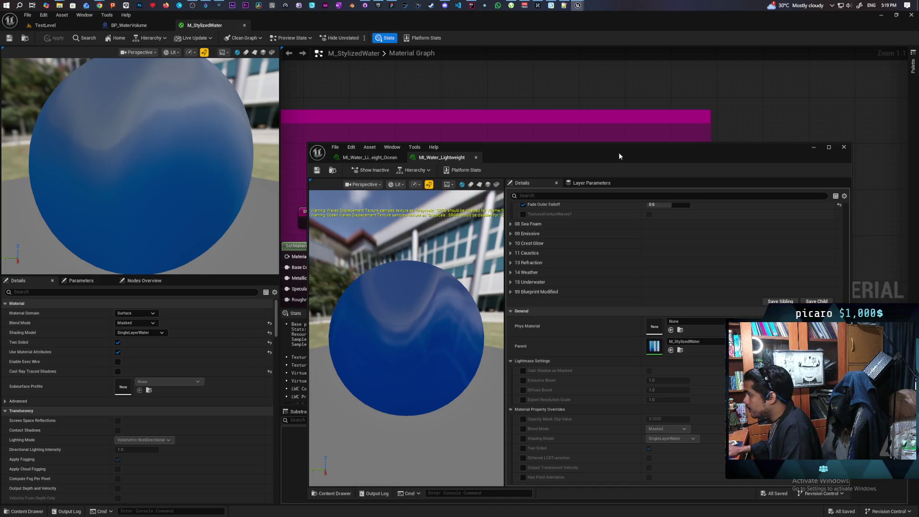
# Close the material instance editor and survey the M_StylizedWater graph's node groups, from Sea foam to Caustics.
pyautogui.click(367, 104)
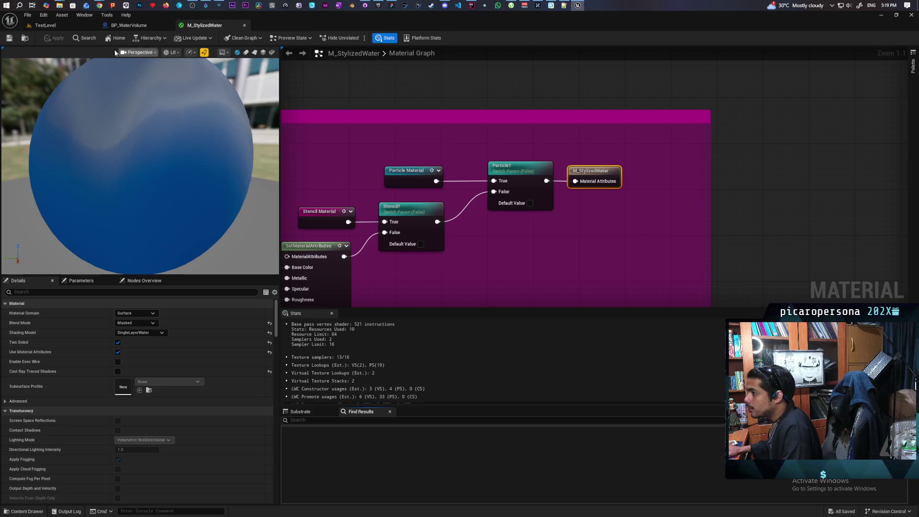
pyautogui.click(45, 25)
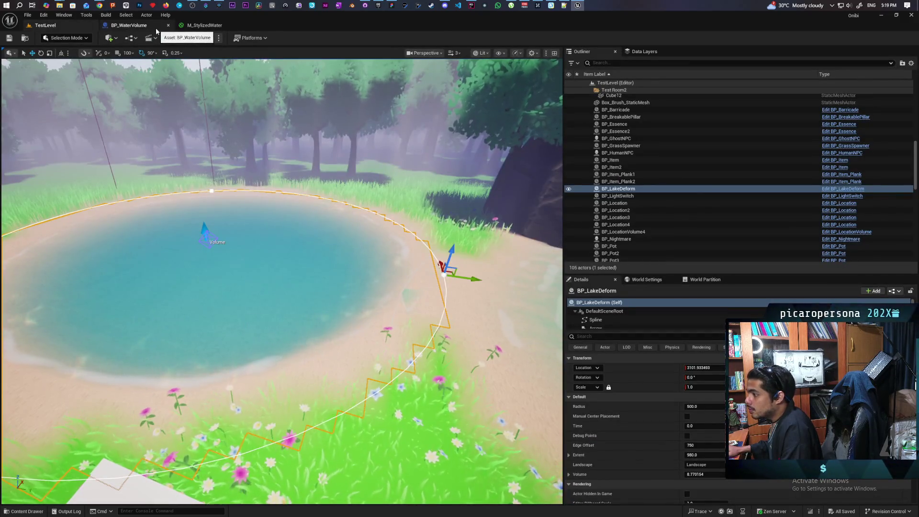
pyautogui.click(199, 26)
pyautogui.scroll(-5, 449, 196)
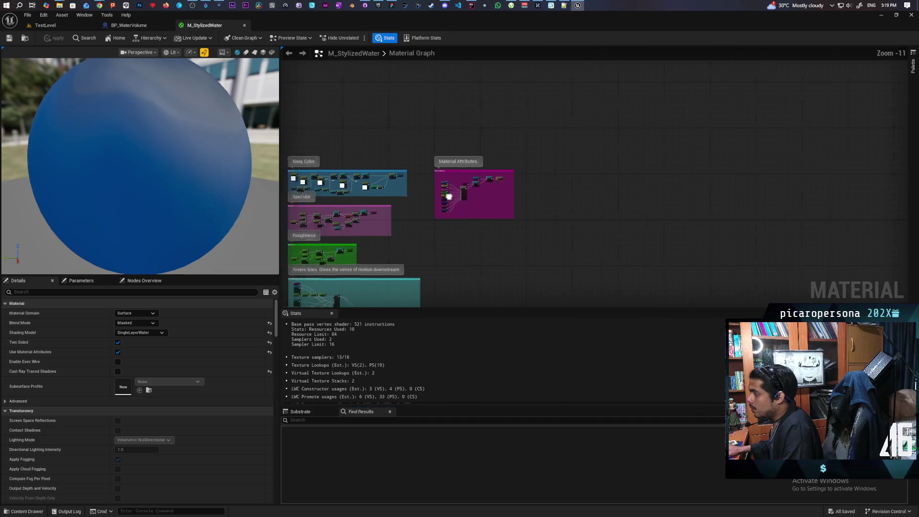
pyautogui.moveTo(449, 196); pyautogui.dragTo(630, 147)
pyautogui.scroll(-1, 630, 152)
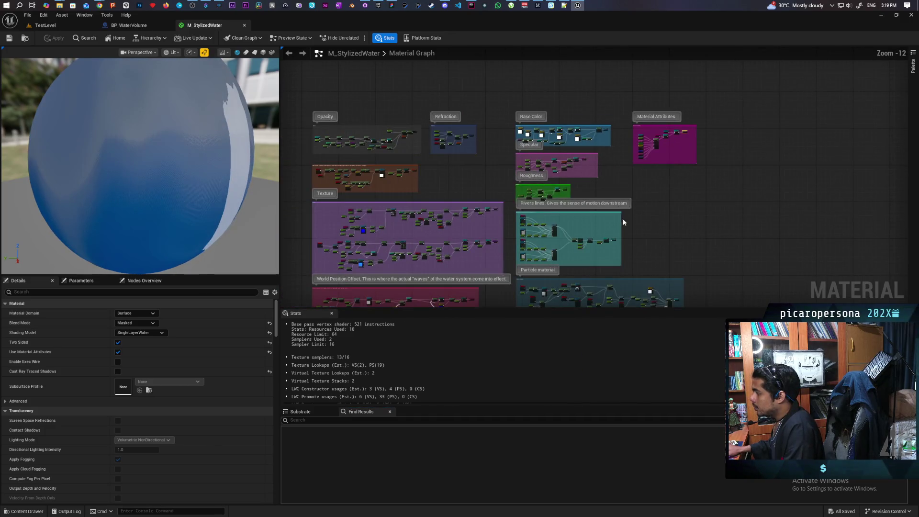
pyautogui.moveTo(623, 221); pyautogui.dragTo(633, 119)
pyautogui.moveTo(529, 187); pyautogui.dragTo(681, 99)
pyautogui.moveTo(357, 88); pyautogui.dragTo(392, 63)
pyautogui.moveTo(536, 183)
pyautogui.mouseDown()
pyautogui.moveTo(606, 161)
pyautogui.moveTo(595, 189)
pyautogui.moveTo(569, 188)
pyautogui.mouseUp()
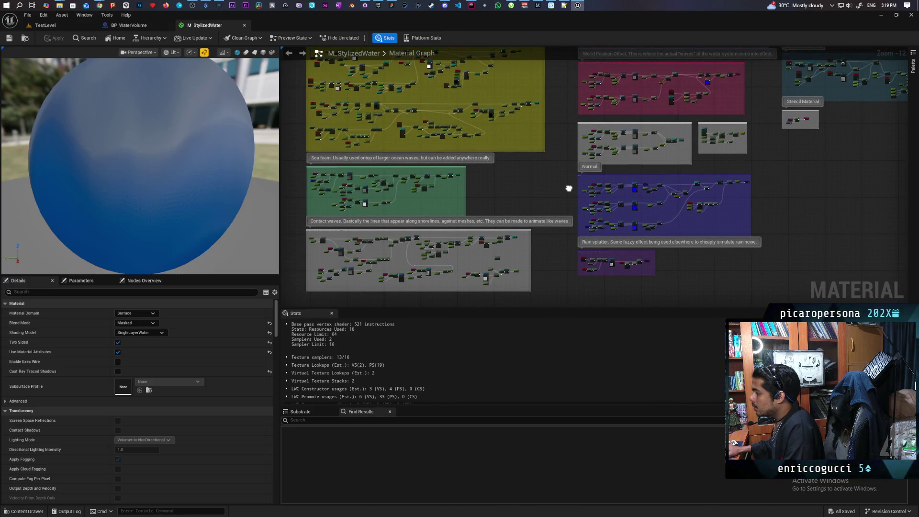
pyautogui.moveTo(568, 188)
pyautogui.mouseDown()
pyautogui.moveTo(560, 199)
pyautogui.moveTo(549, 191)
pyautogui.mouseUp()
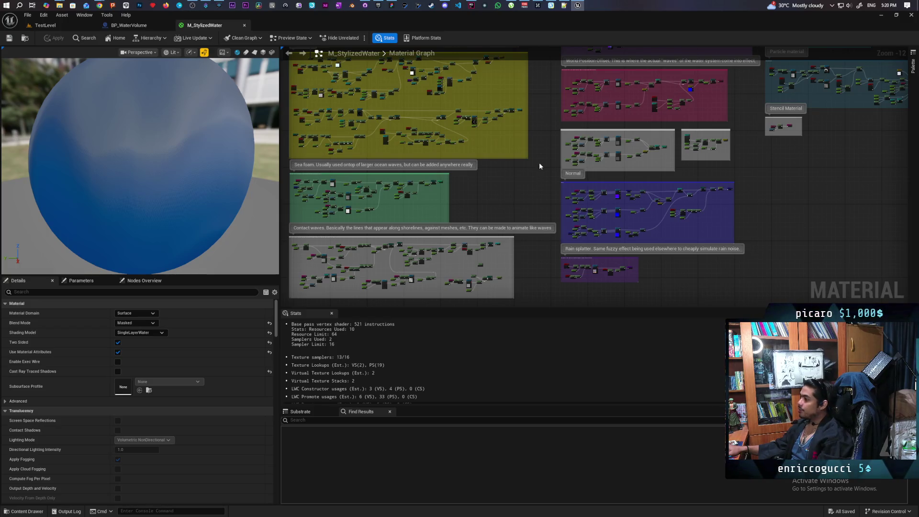
pyautogui.moveTo(539, 163)
pyautogui.mouseDown()
pyautogui.moveTo(540, 241)
pyautogui.moveTo(550, 240)
pyautogui.moveTo(555, 256)
pyautogui.moveTo(546, 199)
pyautogui.mouseUp()
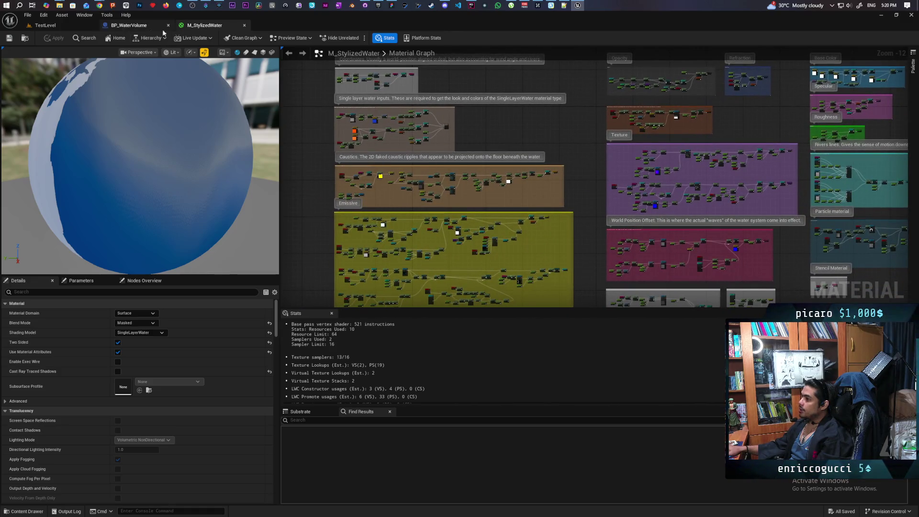
# Return to TestLevel and fly the camera close over the waterfall lake's shore.
pyautogui.click(43, 25)
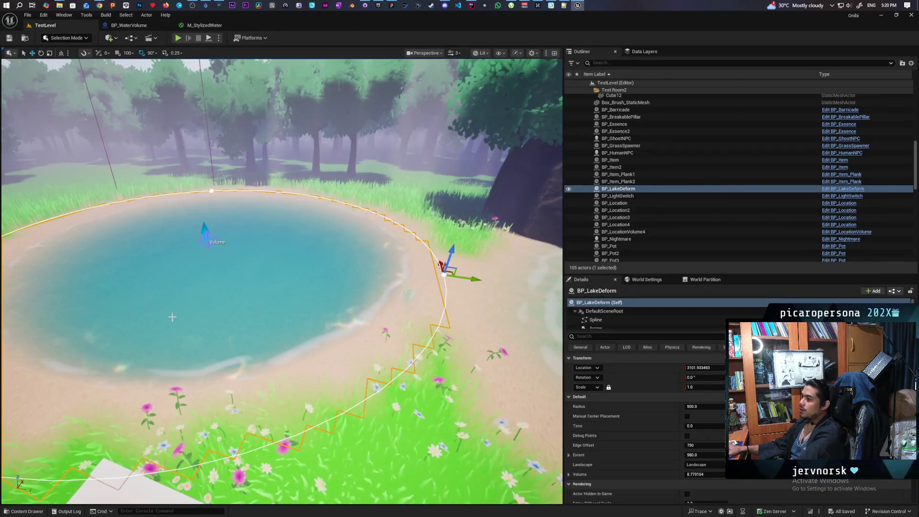
pyautogui.moveTo(172, 317)
pyautogui.mouseDown()
pyautogui.moveTo(172, 335)
pyautogui.moveTo(158, 306)
pyautogui.mouseUp()
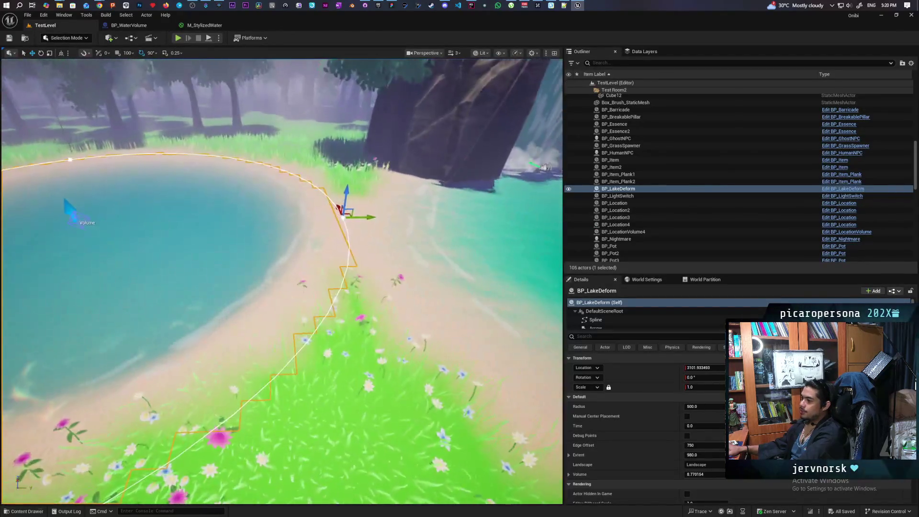
pyautogui.click(211, 25)
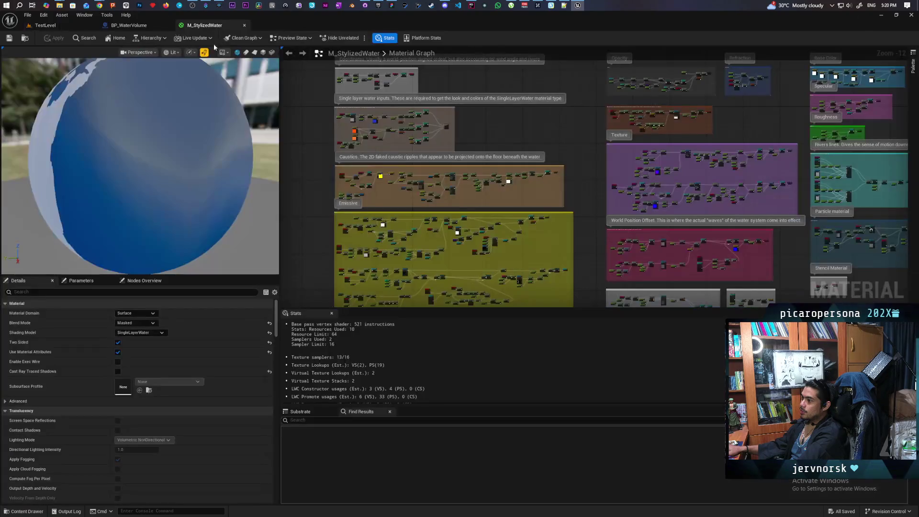
pyautogui.click(65, 26)
pyautogui.moveTo(70, 190)
pyautogui.mouseDown()
pyautogui.moveTo(70, 181)
pyautogui.moveTo(71, 191)
pyautogui.mouseUp()
# Trace WaterBodyLake's material from StylizedWater_Lake through StylizedWater up to Water_Material.
pyautogui.click(288, 287)
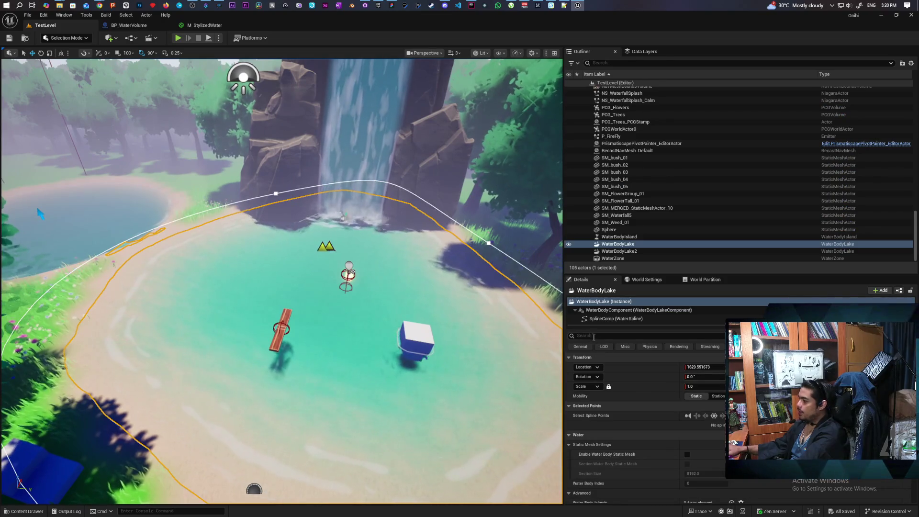
pyautogui.click(621, 311)
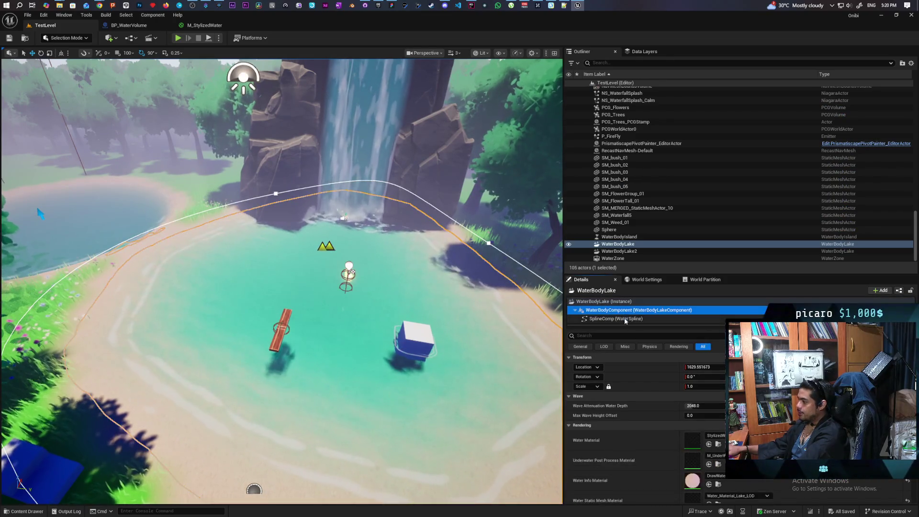
pyautogui.doubleClick(690, 443)
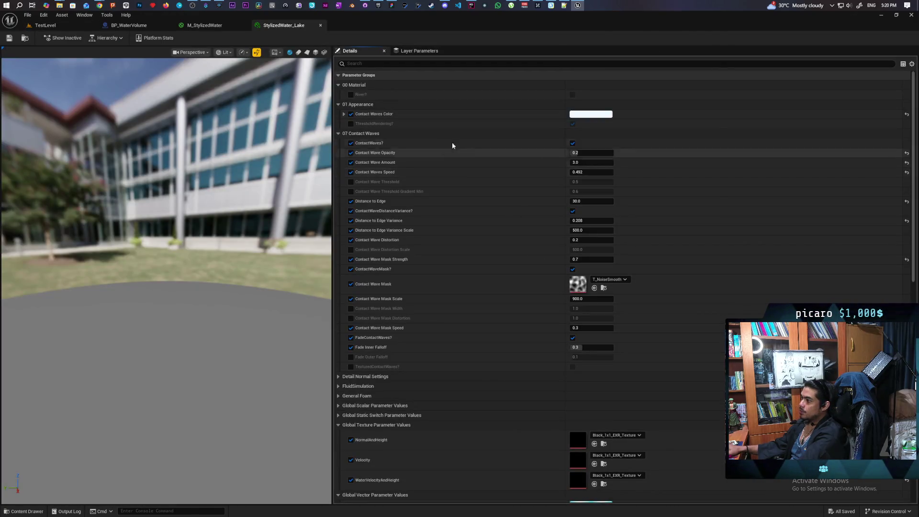
pyautogui.scroll(-10, 474, 253)
pyautogui.scroll(-3, 471, 262)
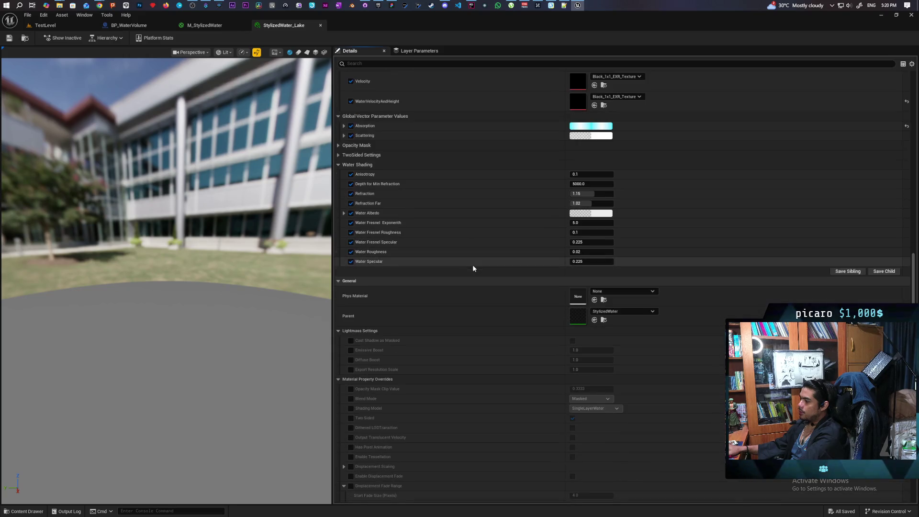
pyautogui.doubleClick(576, 306)
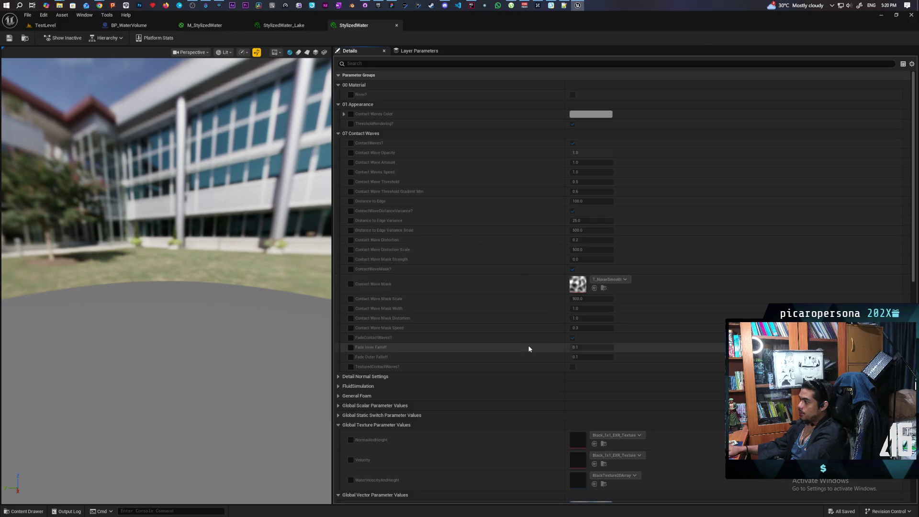
pyautogui.scroll(-11, 527, 346)
pyautogui.scroll(-2, 528, 356)
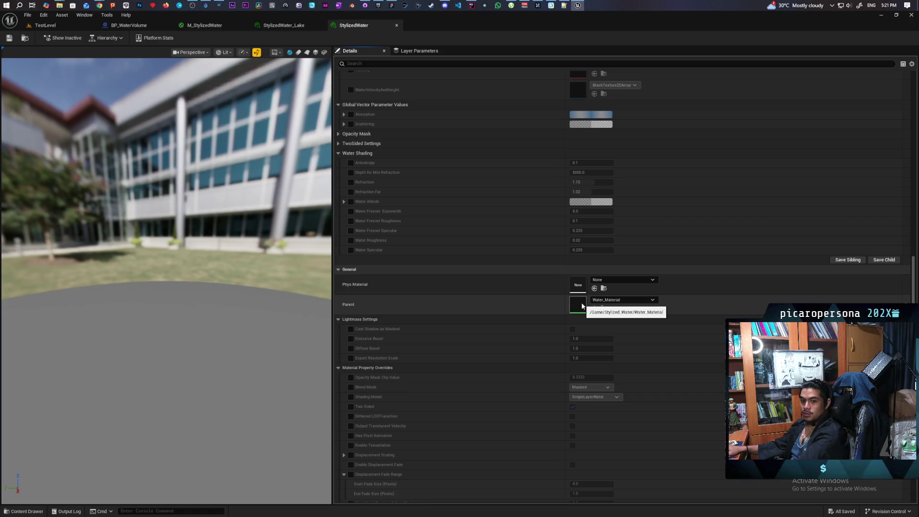
pyautogui.doubleClick(582, 306)
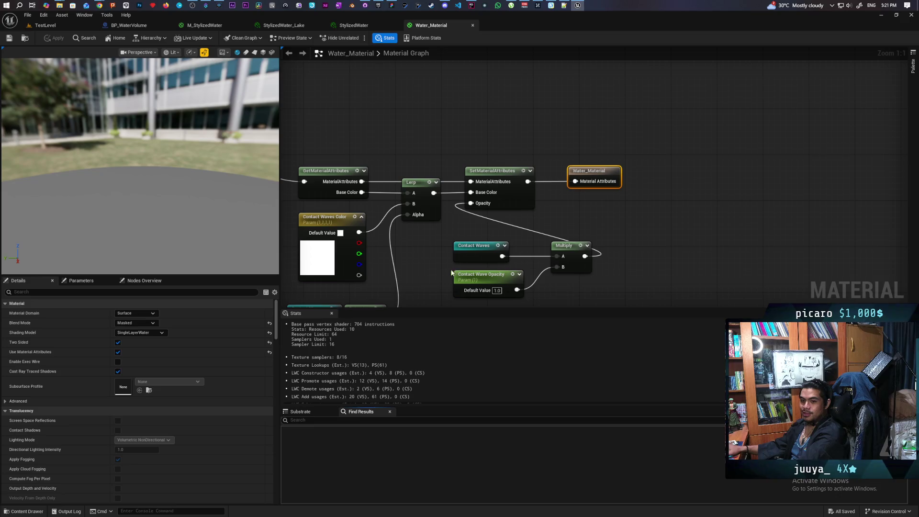
# Pan Water_Material to its Contact waves group and compare it with M_StylizedWater.
pyautogui.scroll(-12, 416, 227)
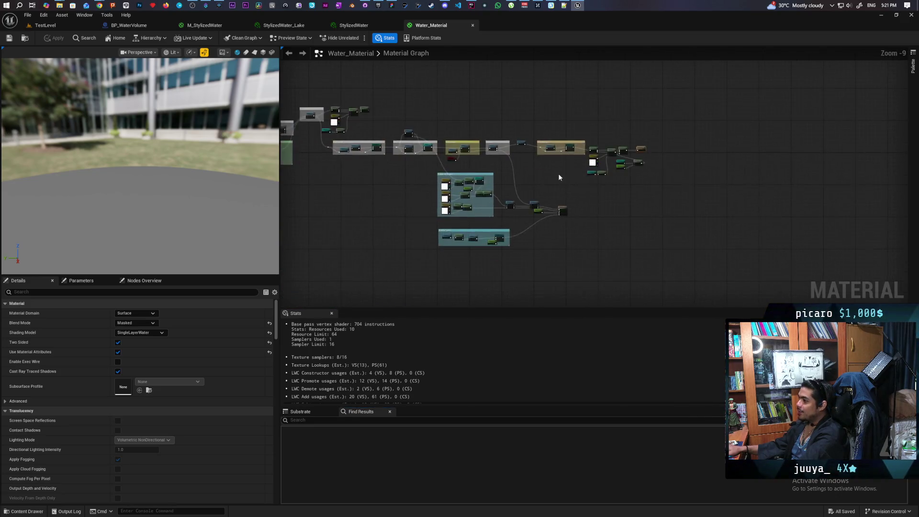
pyautogui.moveTo(452, 209)
pyautogui.mouseDown()
pyautogui.moveTo(533, 145)
pyautogui.moveTo(520, 134)
pyautogui.moveTo(438, 148)
pyautogui.mouseUp()
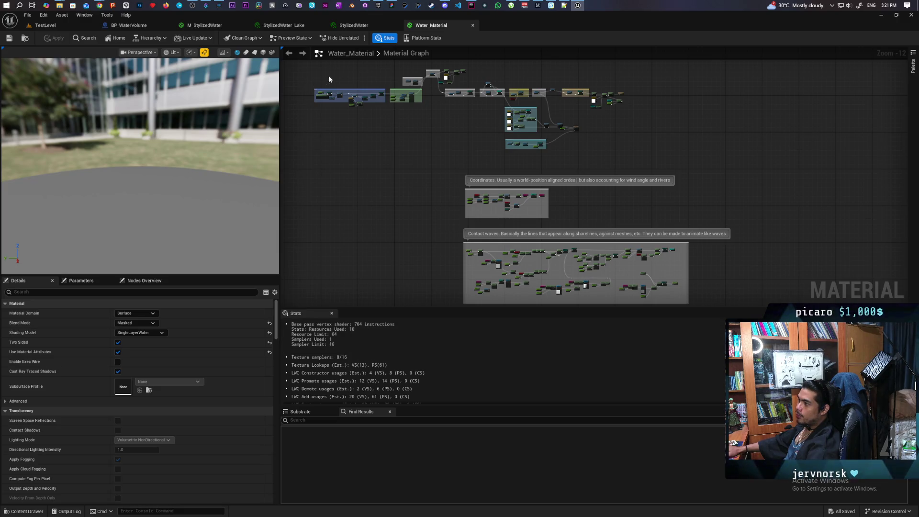
pyautogui.click(208, 27)
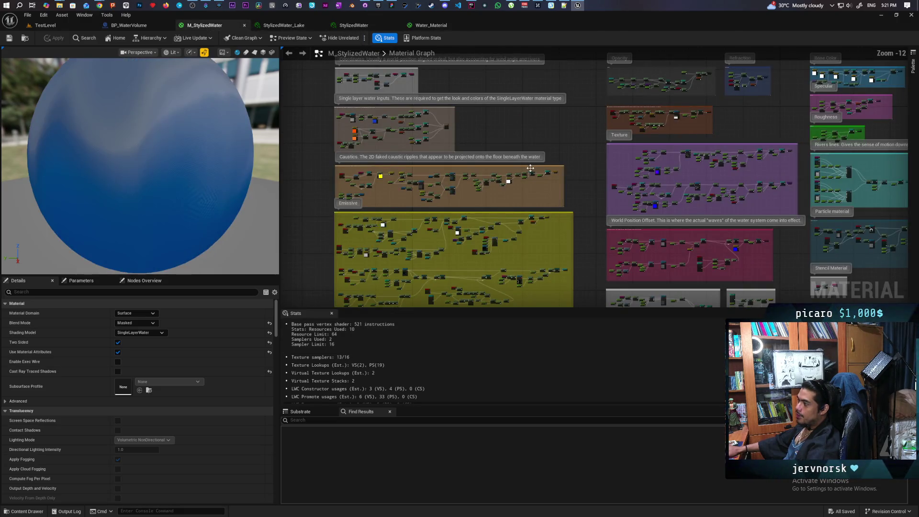
pyautogui.moveTo(546, 142)
pyautogui.mouseDown()
pyautogui.moveTo(412, 250)
pyautogui.moveTo(429, 146)
pyautogui.moveTo(455, 76)
pyautogui.moveTo(414, 72)
pyautogui.moveTo(473, 82)
pyautogui.mouseUp()
pyautogui.click(430, 24)
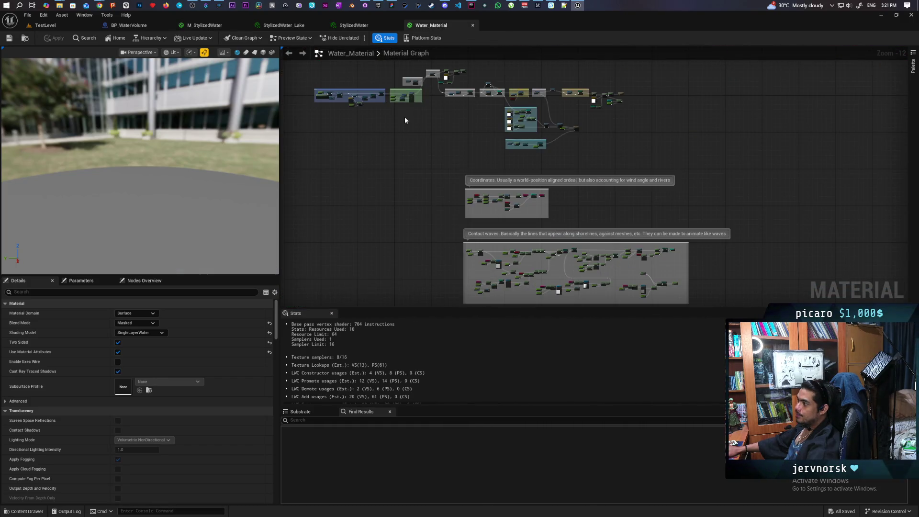
# Select Water_Material's Basic Water Shading, Water Attributes, Waves and Normal Maps groups, then return to the level.
pyautogui.scroll(6, 459, 231)
pyautogui.click(528, 196)
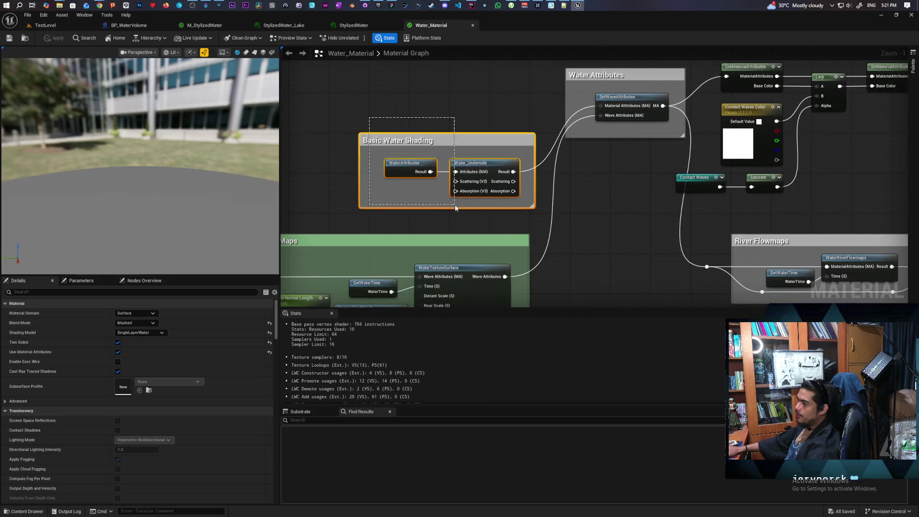
pyautogui.moveTo(559, 199); pyautogui.dragTo(530, 237)
pyautogui.moveTo(513, 103)
pyautogui.mouseDown()
pyautogui.moveTo(552, 225)
pyautogui.moveTo(651, 118)
pyautogui.moveTo(619, 149)
pyautogui.moveTo(414, 135)
pyautogui.mouseUp()
pyautogui.scroll(-2, 415, 136)
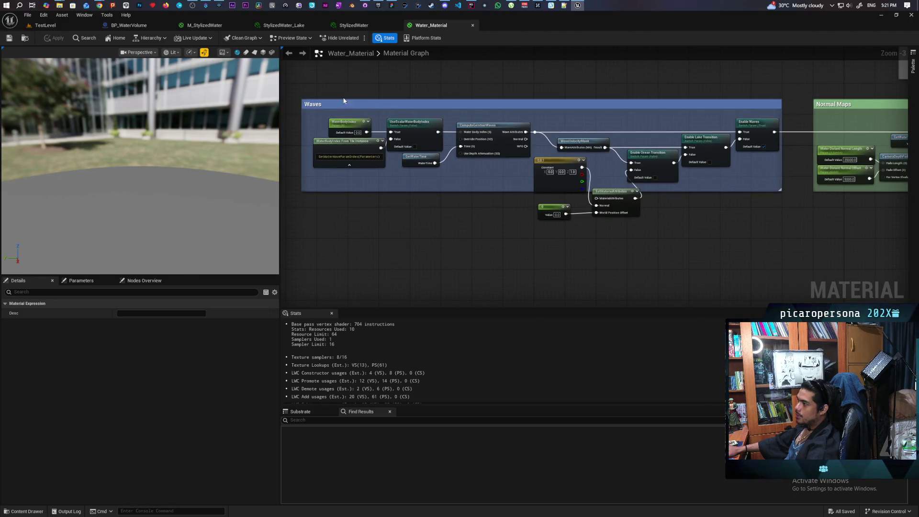
pyautogui.moveTo(343, 100)
pyautogui.mouseDown()
pyautogui.moveTo(752, 242)
pyautogui.moveTo(785, 232)
pyautogui.moveTo(477, 182)
pyautogui.mouseUp()
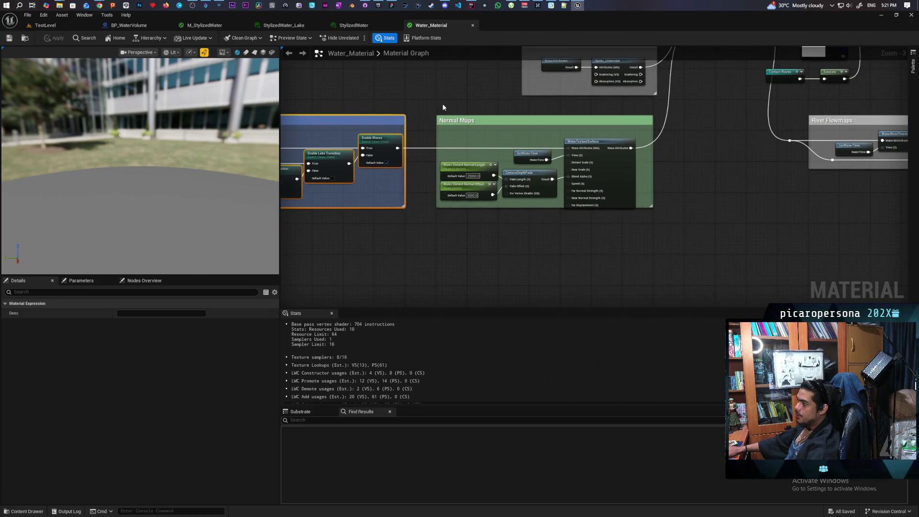
pyautogui.moveTo(442, 103)
pyautogui.mouseDown()
pyautogui.moveTo(670, 215)
pyautogui.moveTo(721, 229)
pyautogui.mouseUp()
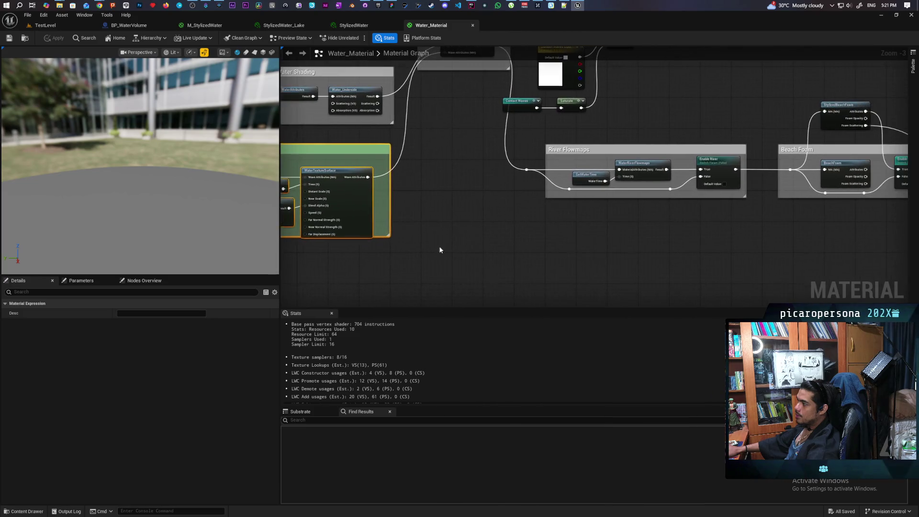
pyautogui.scroll(-5, 439, 250)
pyautogui.scroll(-4, 412, 115)
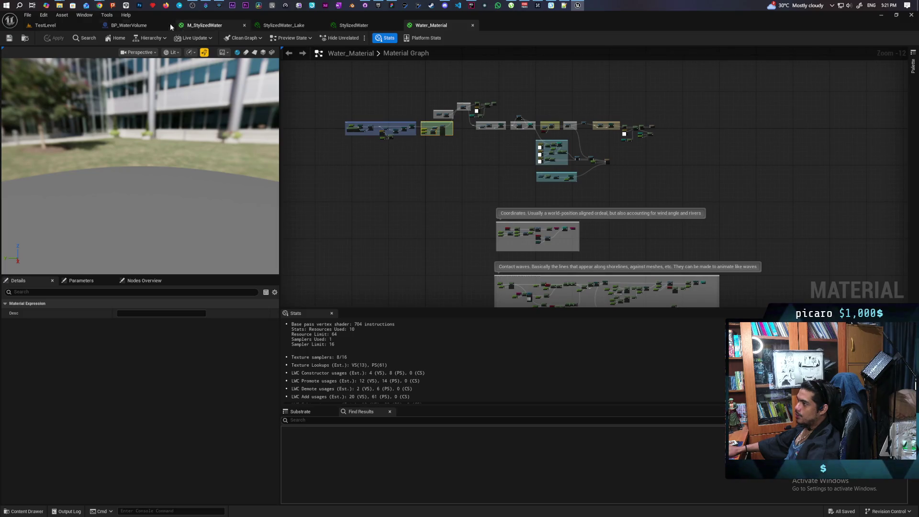
pyautogui.click(195, 27)
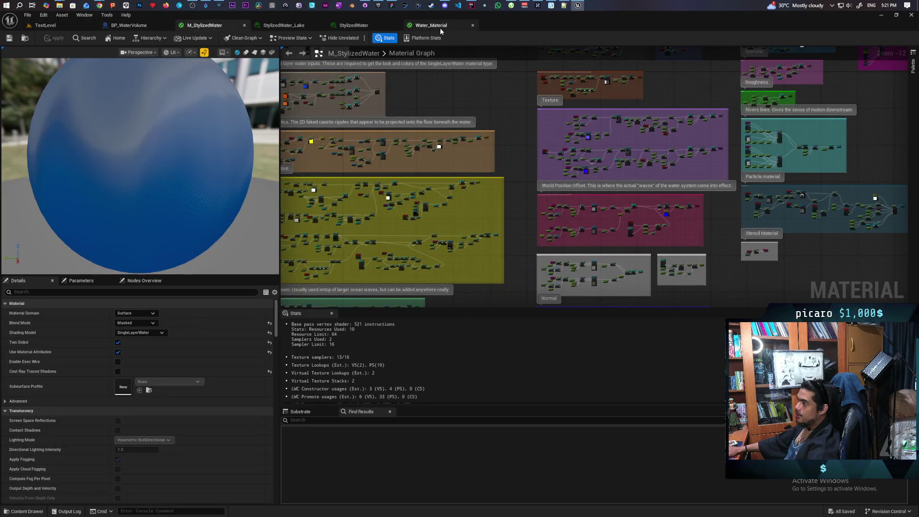
pyautogui.click(45, 24)
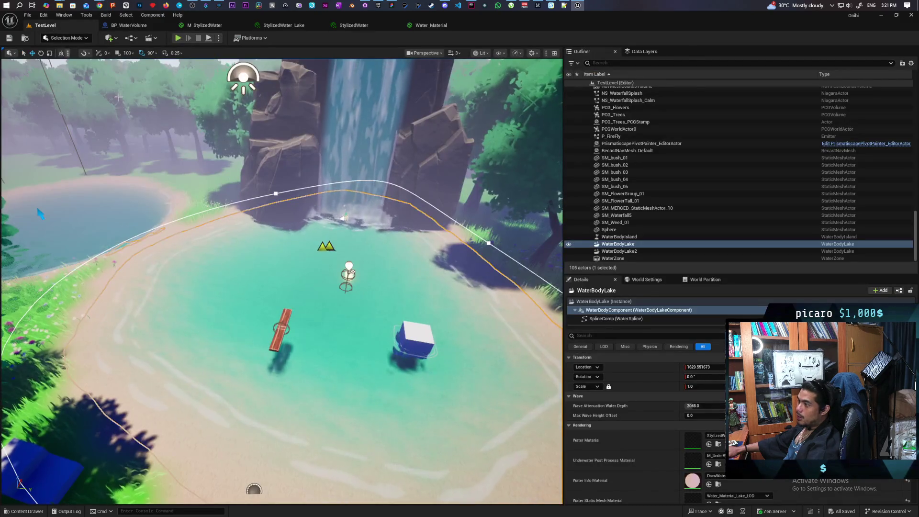
pyautogui.moveTo(40, 213)
pyautogui.mouseDown()
pyautogui.moveTo(101, 197)
pyautogui.moveTo(139, 216)
pyautogui.moveTo(168, 203)
pyautogui.moveTo(205, 210)
pyautogui.mouseUp()
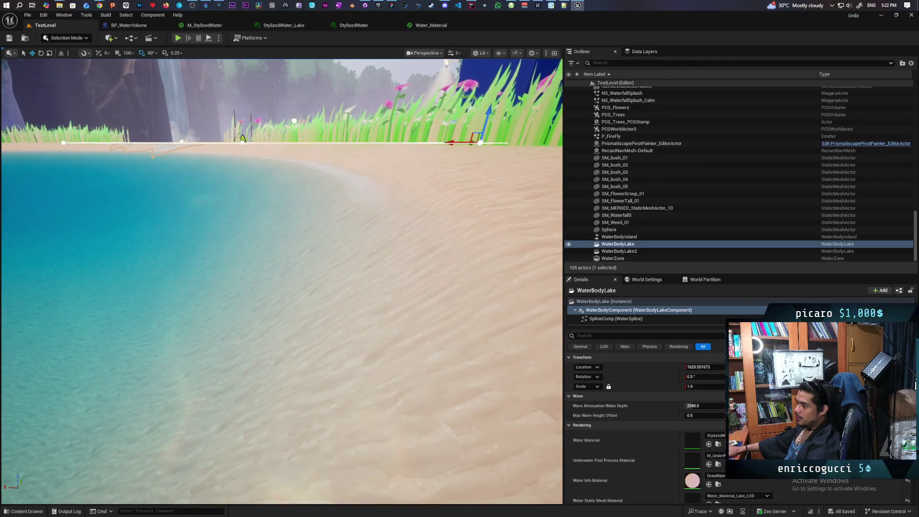
pyautogui.moveTo(233, 346); pyautogui.dragTo(214, 346)
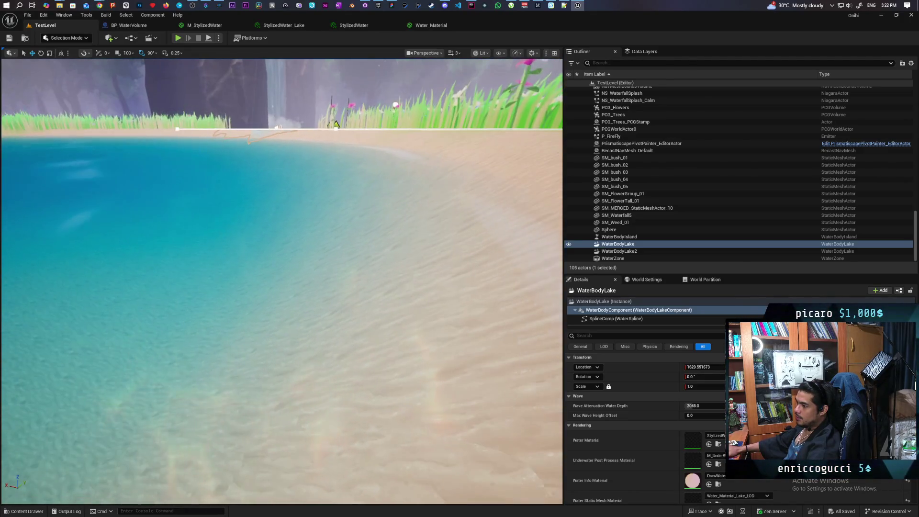
pyautogui.moveTo(282, 287); pyautogui.dragTo(282, 349)
pyautogui.moveTo(283, 311)
pyautogui.mouseDown()
pyautogui.moveTo(282, 345)
pyautogui.moveTo(248, 307)
pyautogui.moveTo(201, 297)
pyautogui.mouseUp()
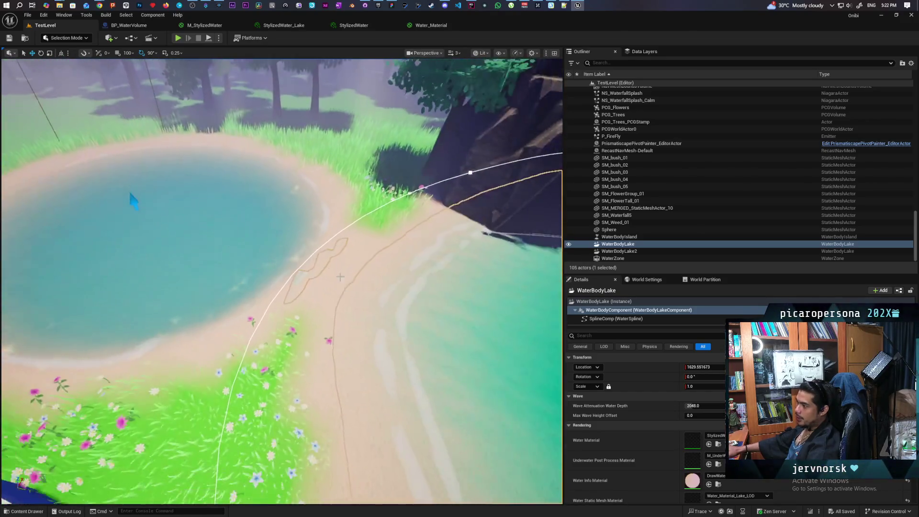
pyautogui.moveTo(133, 199); pyautogui.dragTo(137, 202)
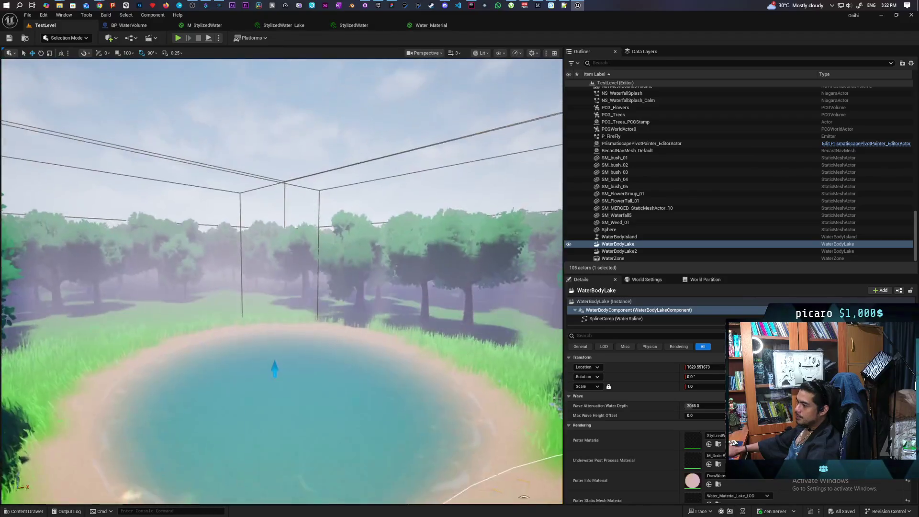
pyautogui.moveTo(274, 369)
pyautogui.mouseDown()
pyautogui.moveTo(177, 322)
pyautogui.moveTo(207, 300)
pyautogui.moveTo(105, 353)
pyautogui.moveTo(116, 351)
pyautogui.mouseUp()
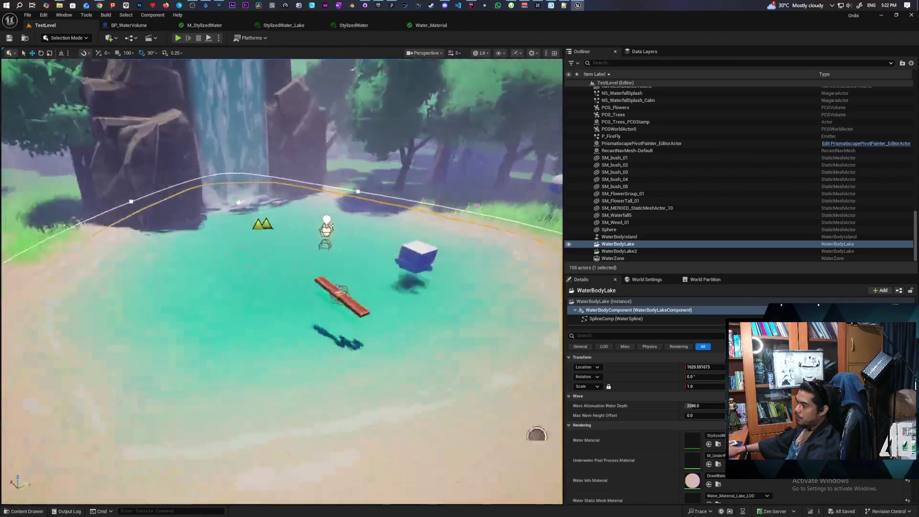
pyautogui.moveTo(281, 282); pyautogui.dragTo(254, 292)
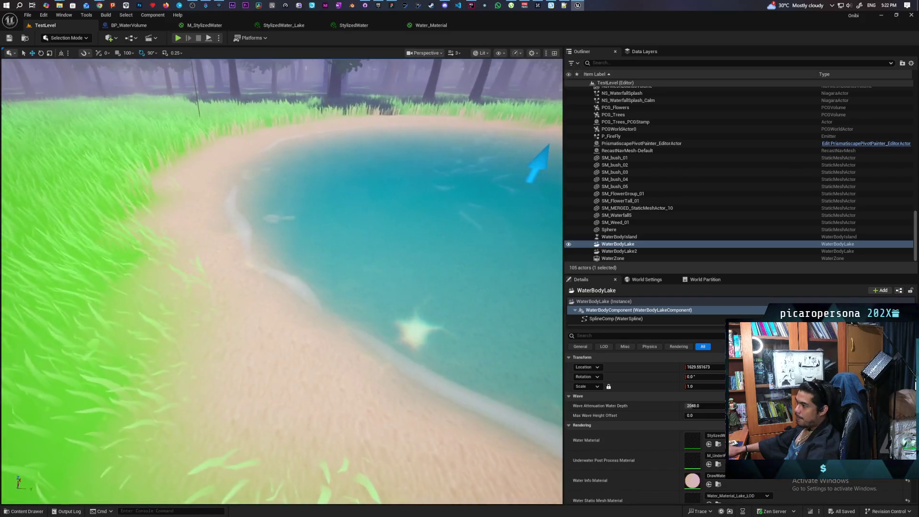
pyautogui.moveTo(254, 292); pyautogui.dragTo(248, 278)
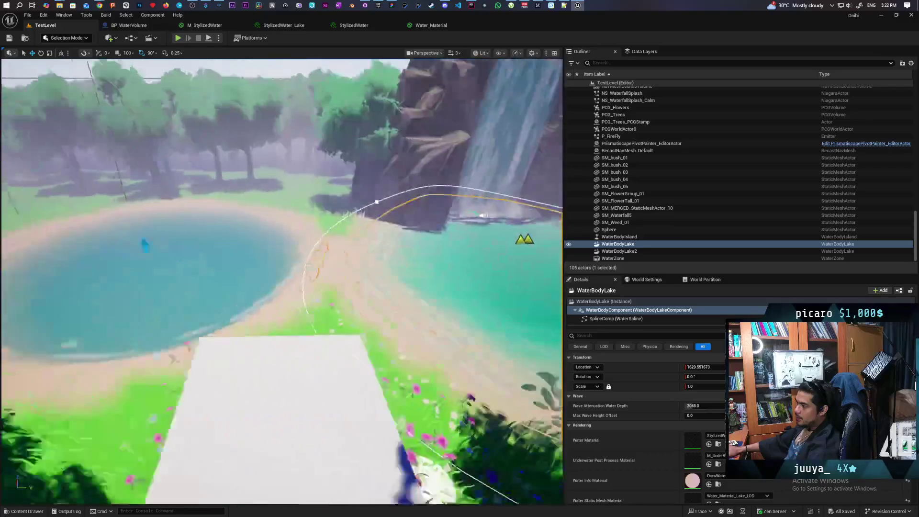
pyautogui.scroll(-5, 281, 281)
pyautogui.scroll(-5, 282, 281)
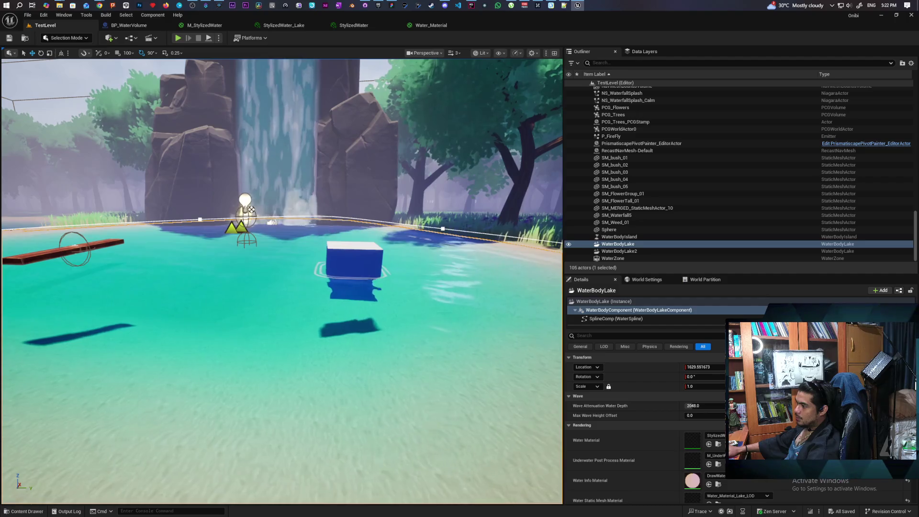
pyautogui.scroll(-5, 282, 282)
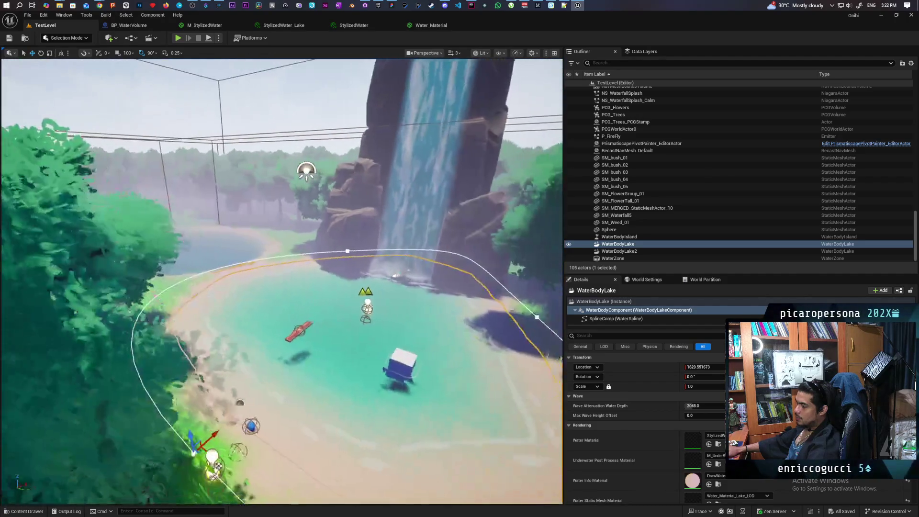
pyautogui.scroll(5, 281, 281)
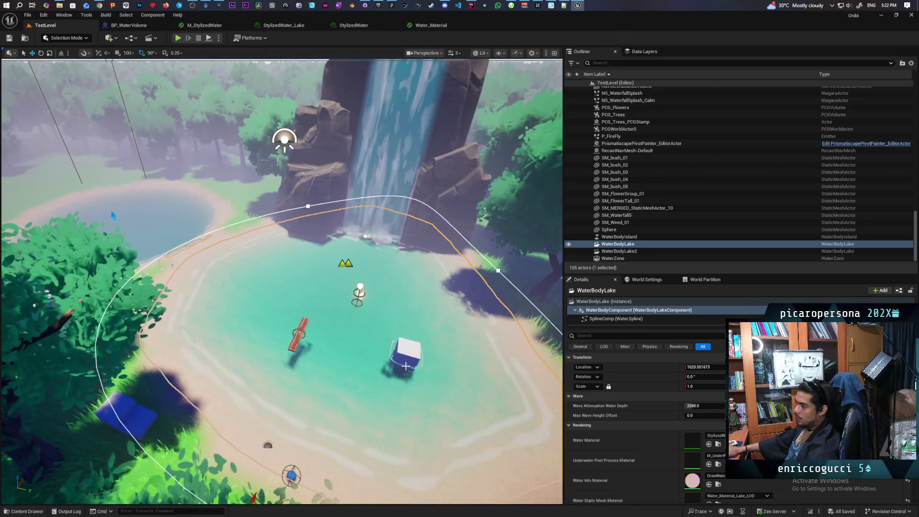
# Alt-drag the floating cube into a copy, Cube24, and move it to the middle of the small pond.
pyautogui.click(407, 351)
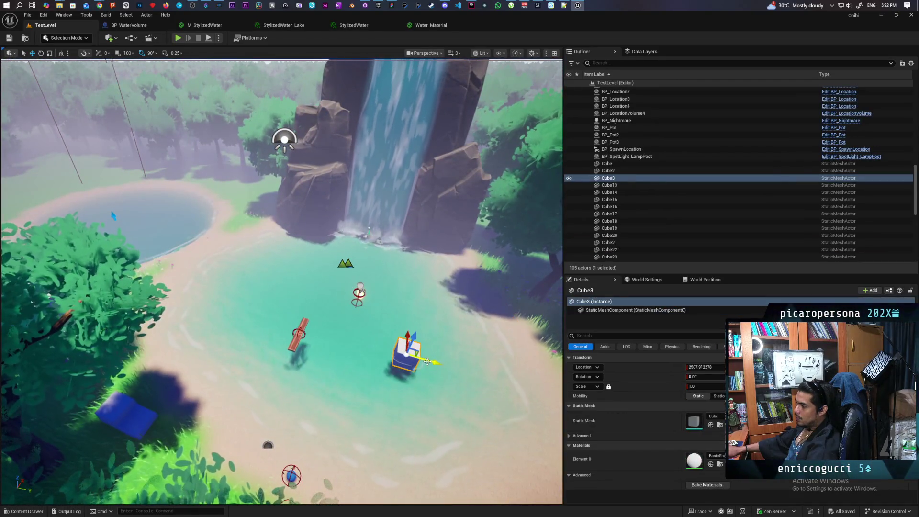
pyautogui.moveTo(428, 361); pyautogui.dragTo(455, 369)
pyautogui.scroll(5, 282, 282)
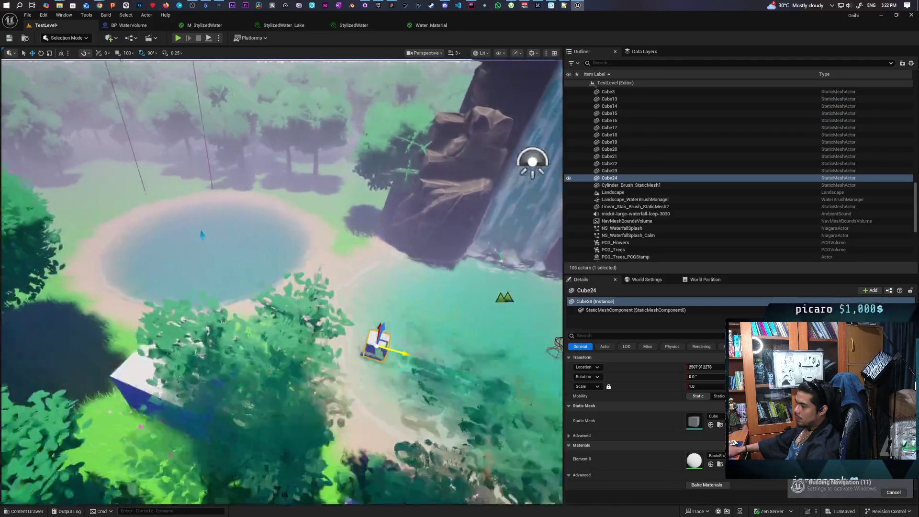
pyautogui.scroll(5, 281, 281)
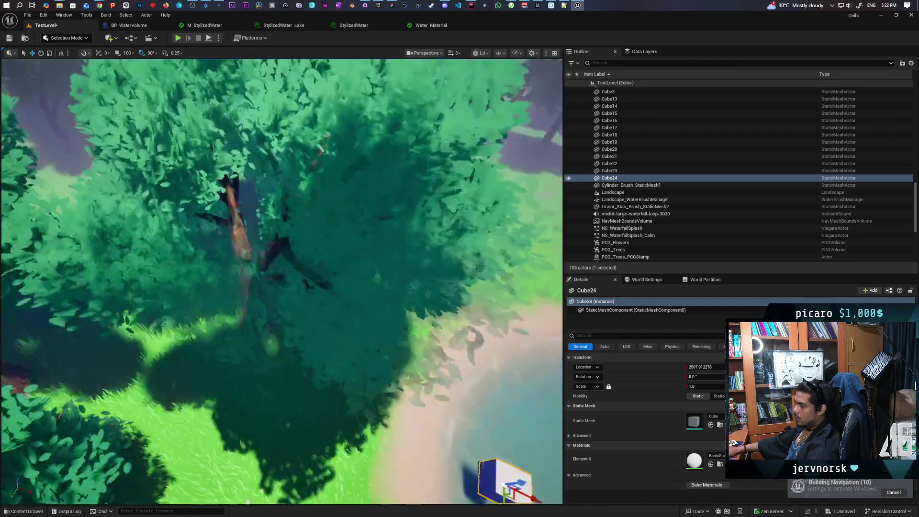
pyautogui.scroll(-5, 225, 326)
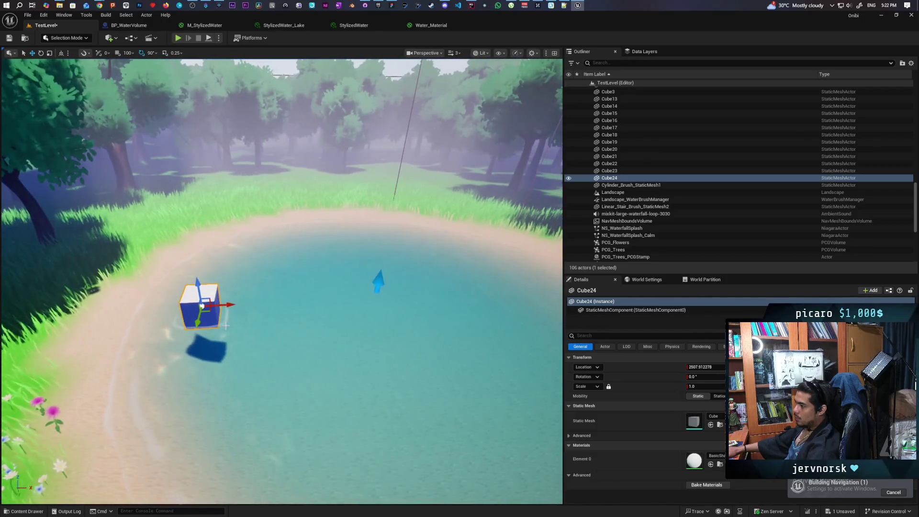
pyautogui.moveTo(230, 308); pyautogui.dragTo(400, 306)
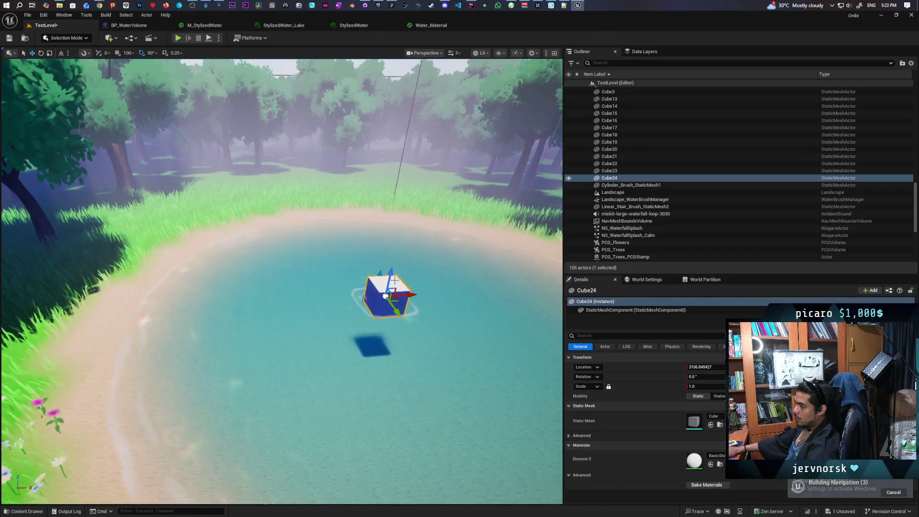
pyautogui.scroll(-3, 401, 324)
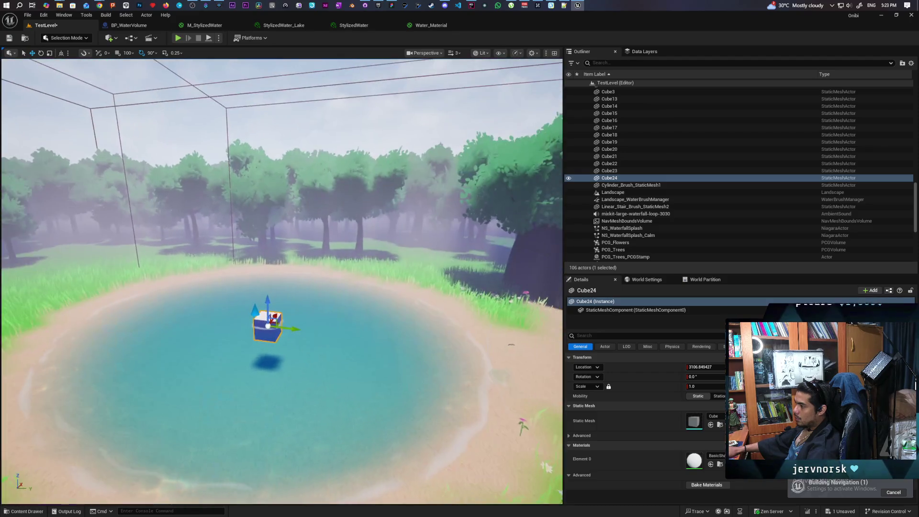
pyautogui.scroll(4, 401, 323)
pyautogui.scroll(-5, 282, 287)
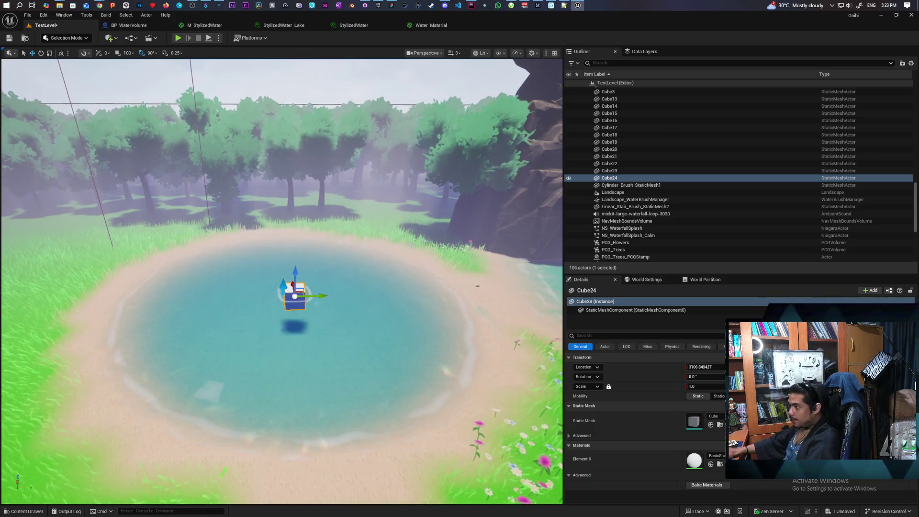
# Save the level with Ctrl+S, then select the WaterBodyLake actor in the viewport.
pyautogui.click(410, 360)
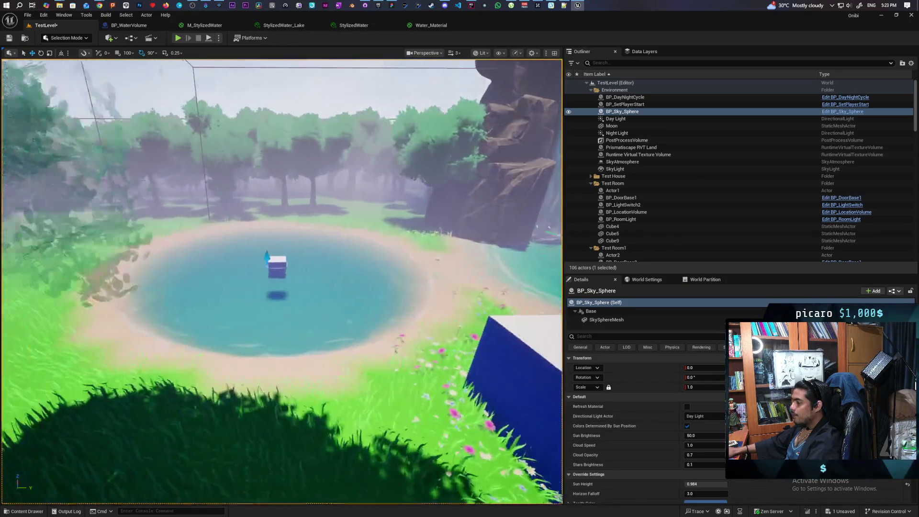
pyautogui.hotkey('ctrl', 's')
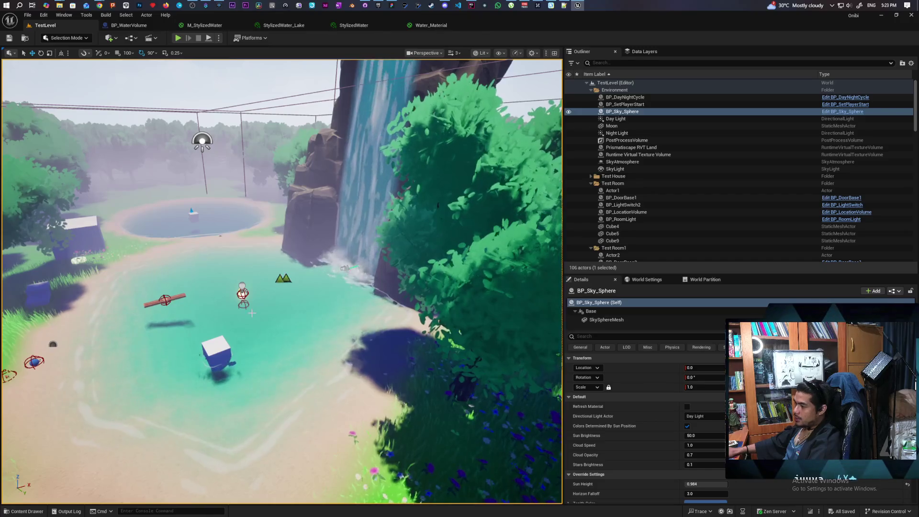
pyautogui.click(296, 311)
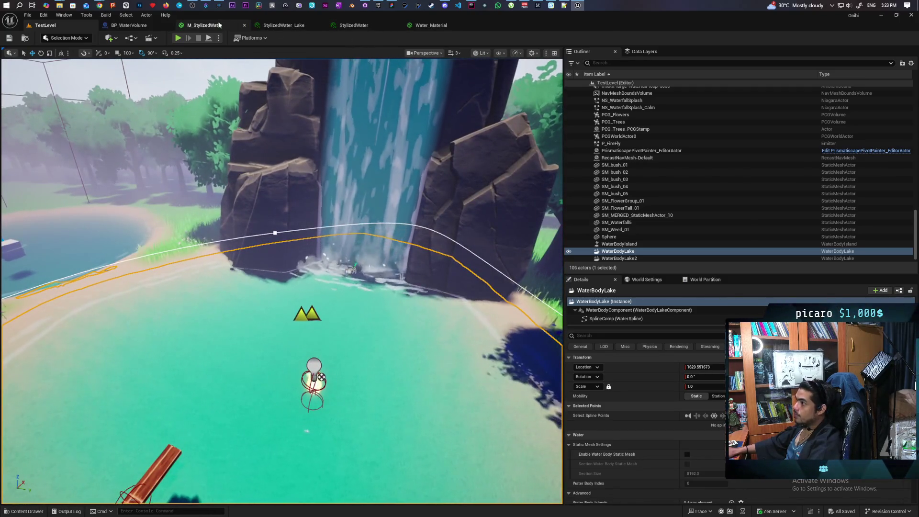
pyautogui.click(219, 25)
pyautogui.moveTo(532, 194)
pyautogui.mouseDown()
pyautogui.moveTo(387, 115)
pyautogui.moveTo(590, 172)
pyautogui.moveTo(634, 150)
pyautogui.moveTo(661, 158)
pyautogui.moveTo(671, 129)
pyautogui.moveTo(590, 212)
pyautogui.mouseUp()
pyautogui.scroll(10, 602, 167)
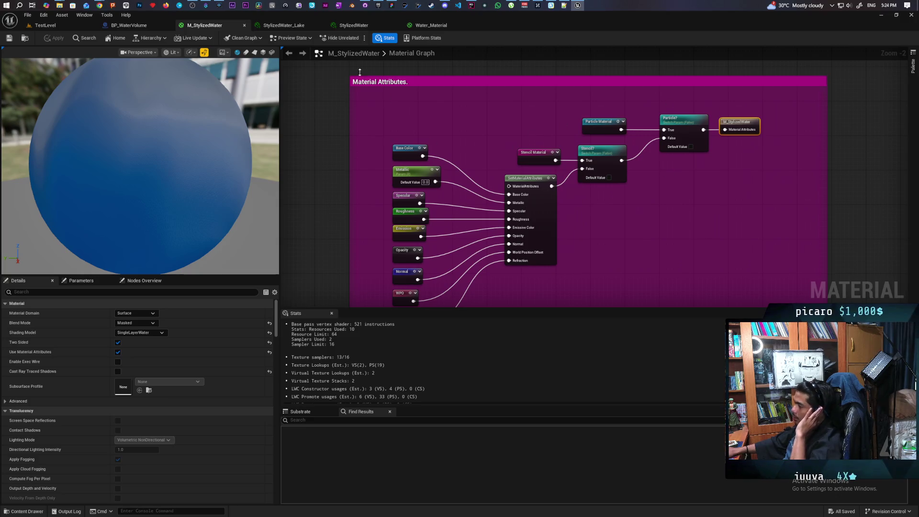
pyautogui.click(45, 25)
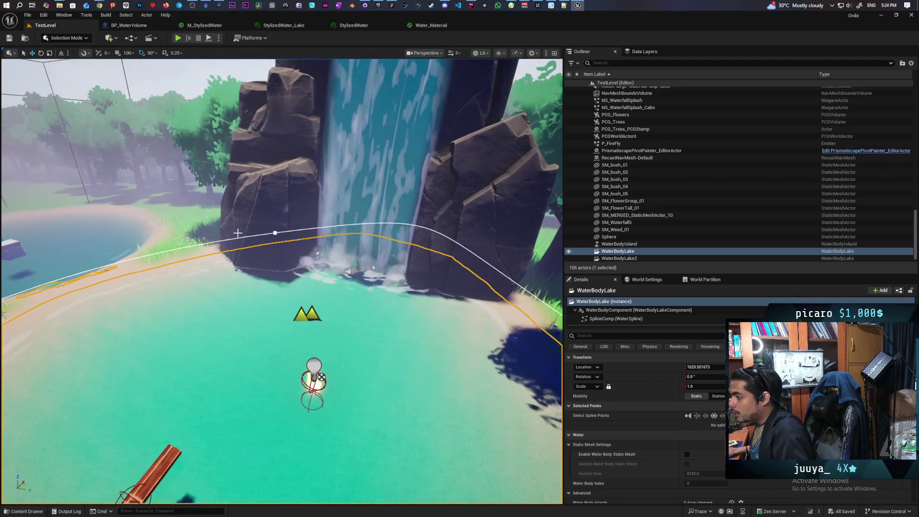
pyautogui.moveTo(359, 234)
pyautogui.mouseDown()
pyautogui.moveTo(359, 225)
pyautogui.moveTo(383, 234)
pyautogui.moveTo(383, 244)
pyautogui.moveTo(397, 234)
pyautogui.moveTo(397, 253)
pyautogui.moveTo(397, 229)
pyautogui.moveTo(397, 253)
pyautogui.moveTo(363, 254)
pyautogui.moveTo(363, 275)
pyautogui.mouseUp()
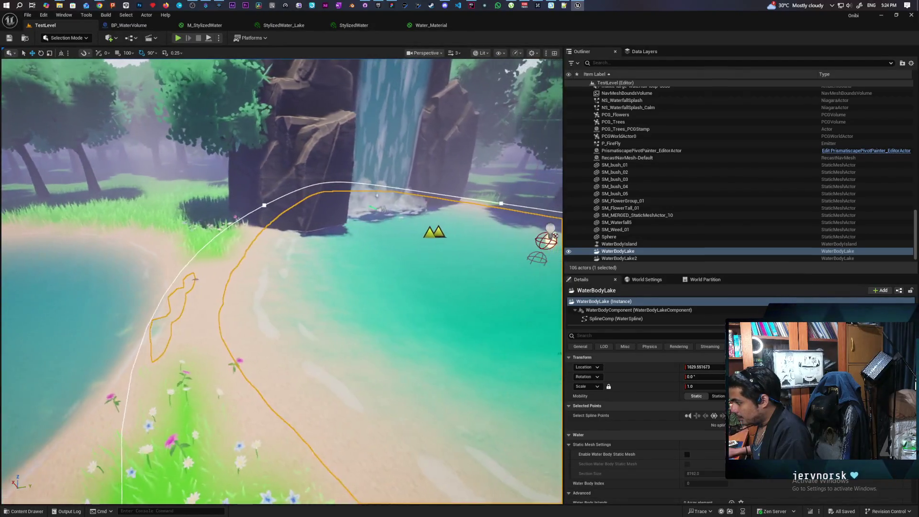
pyautogui.moveTo(364, 275); pyautogui.dragTo(364, 263)
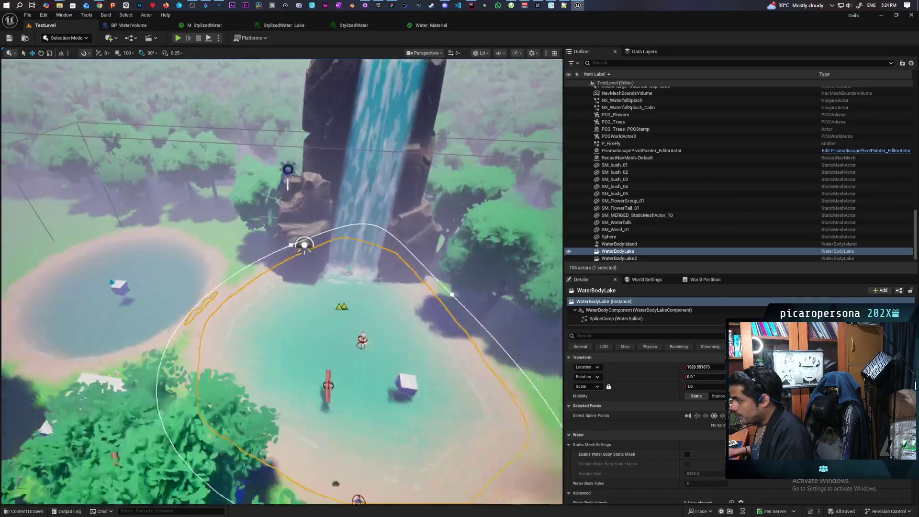
pyautogui.press('a')
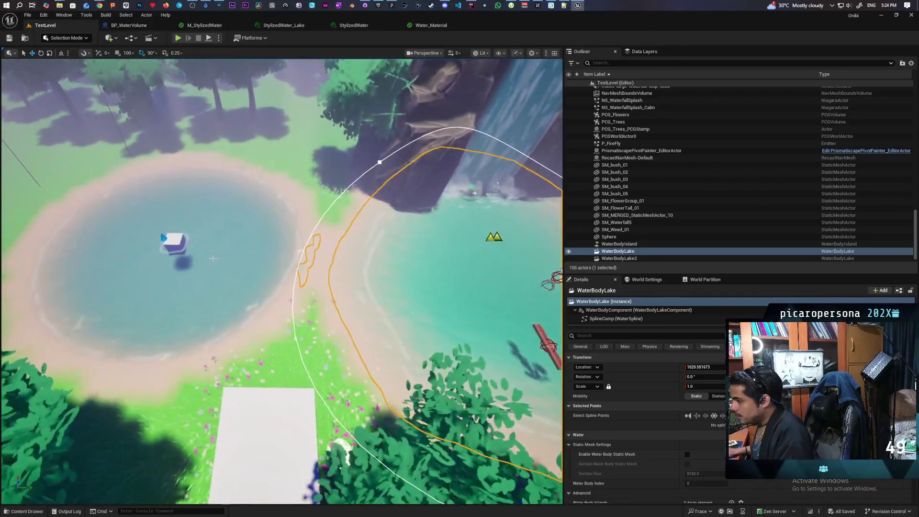
pyautogui.press('a')
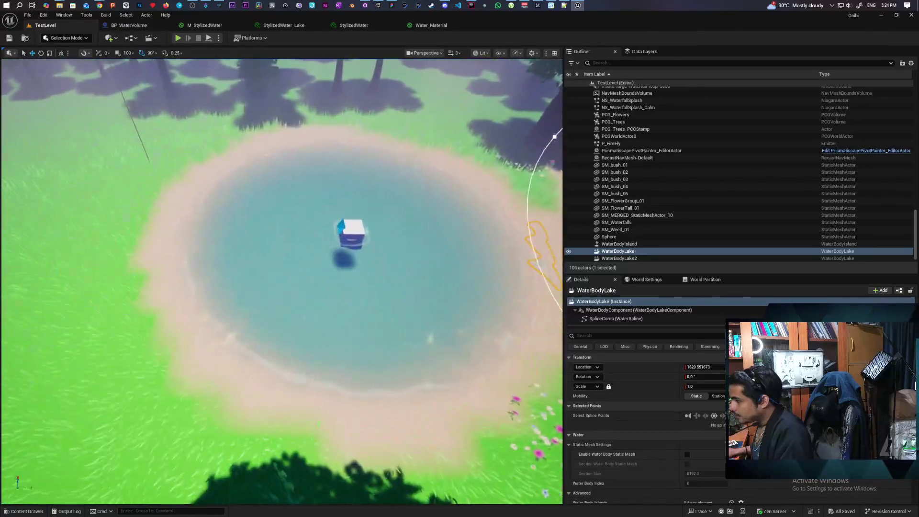
pyautogui.press('d')
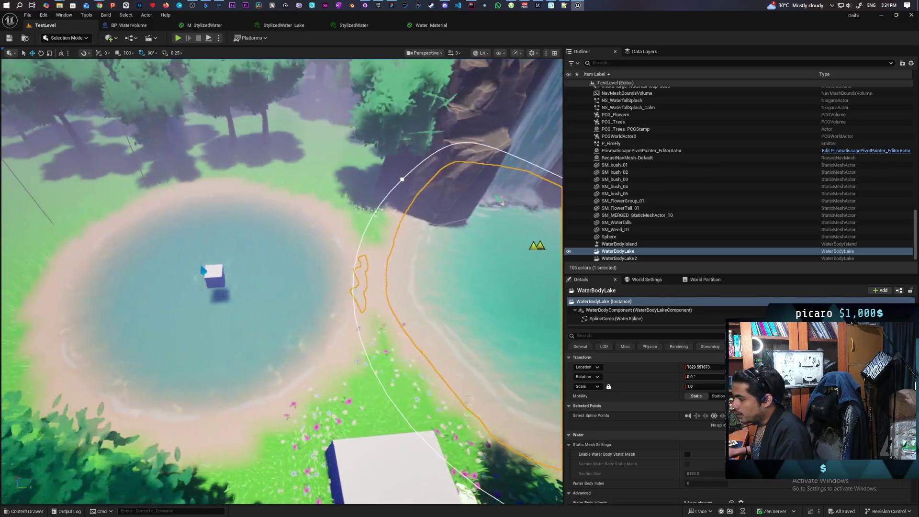
pyautogui.press('d')
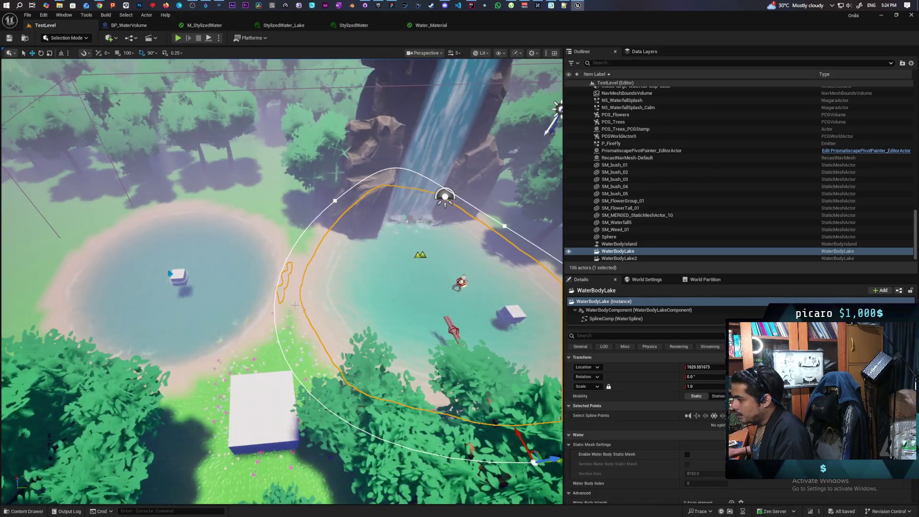
pyautogui.press('s')
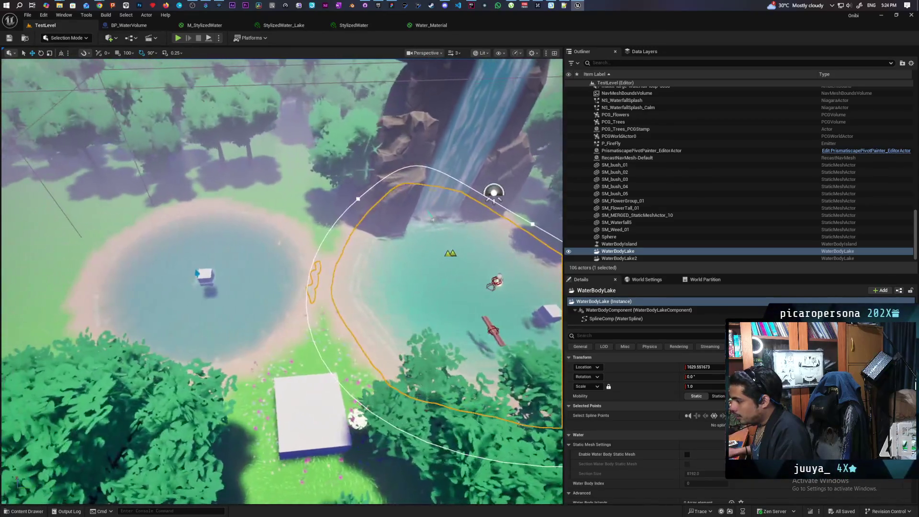
pyautogui.press('a')
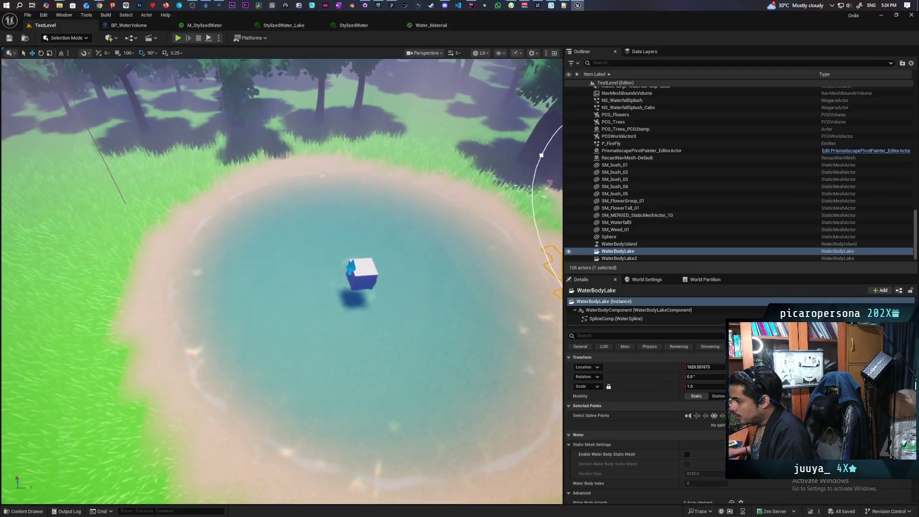
pyautogui.press('d')
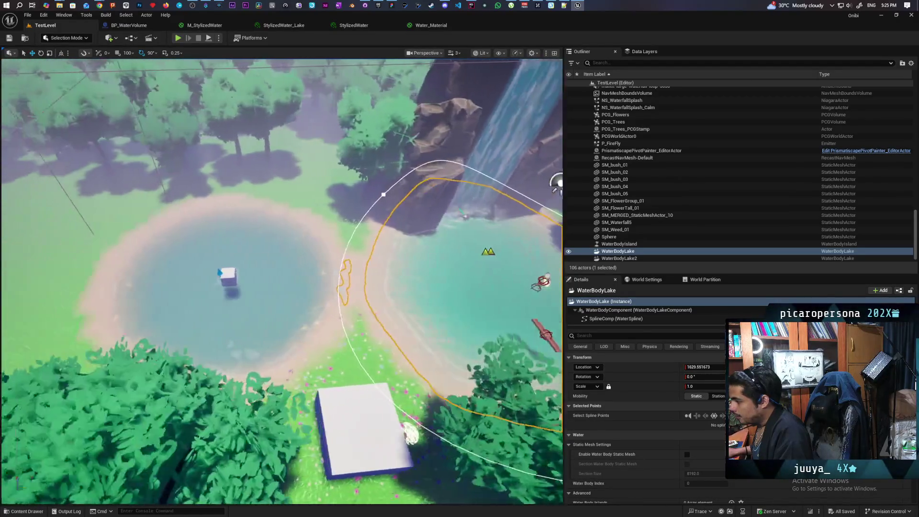
pyautogui.press('f')
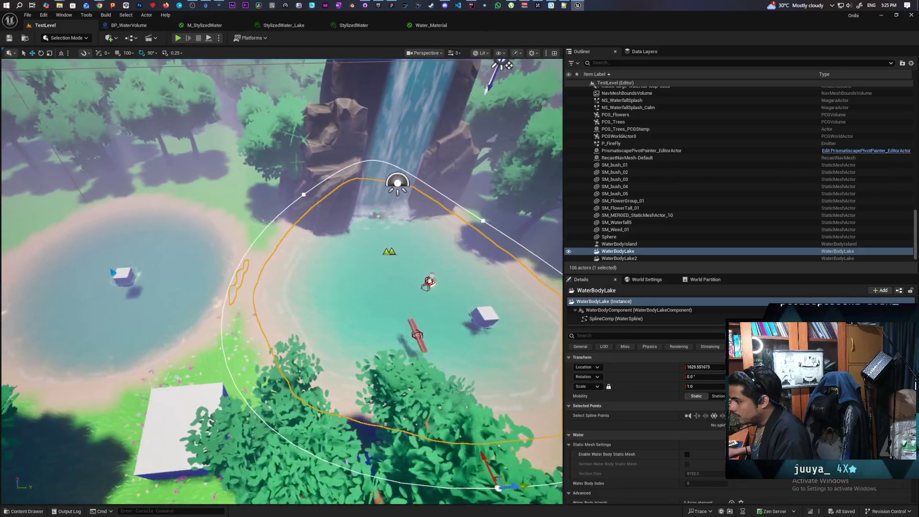
pyautogui.press('d')
pyautogui.press('w')
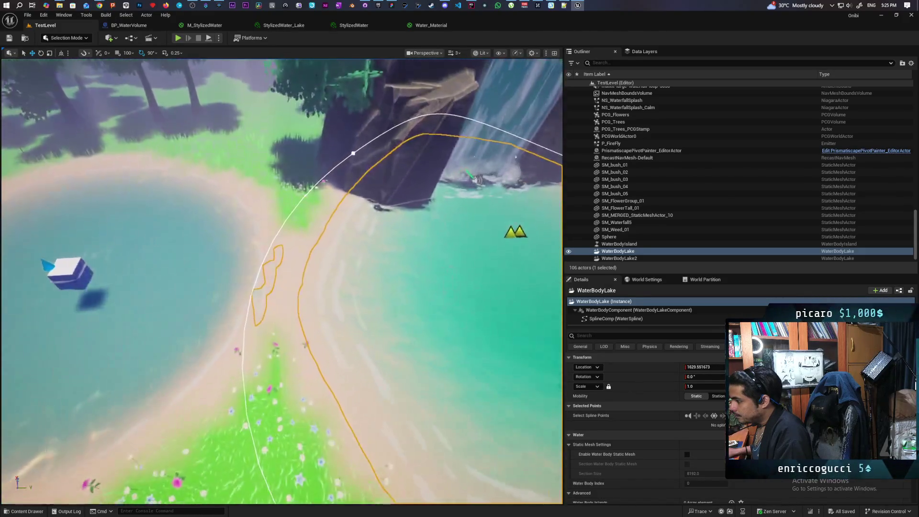
pyautogui.press('s')
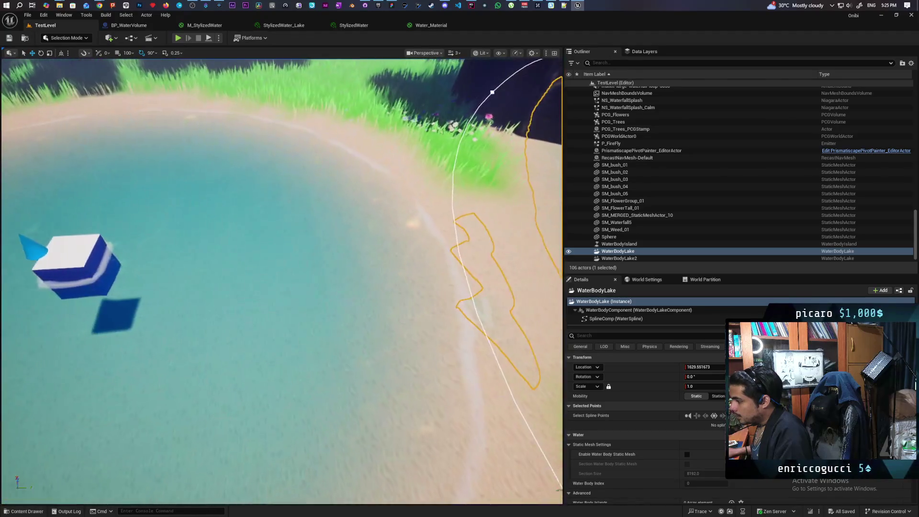
pyautogui.press('q')
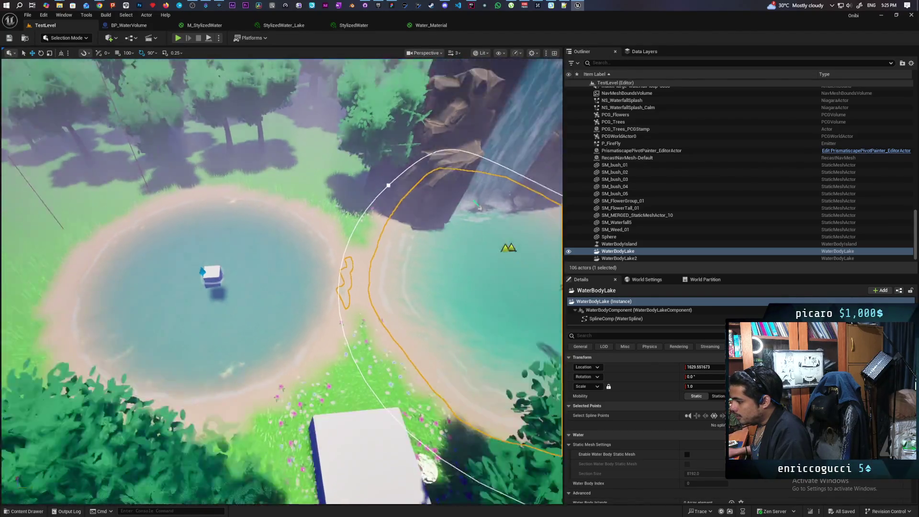
pyautogui.press('w')
pyautogui.press('s')
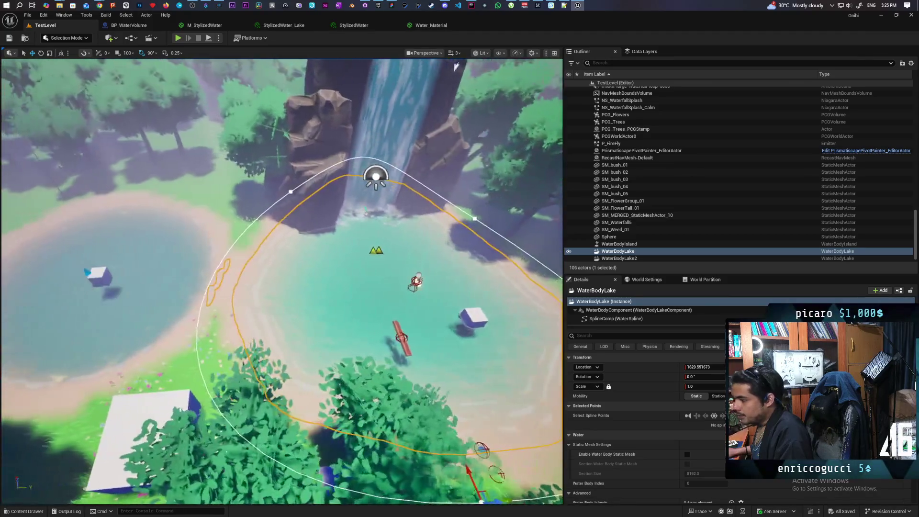
pyautogui.press('w')
pyautogui.press('a')
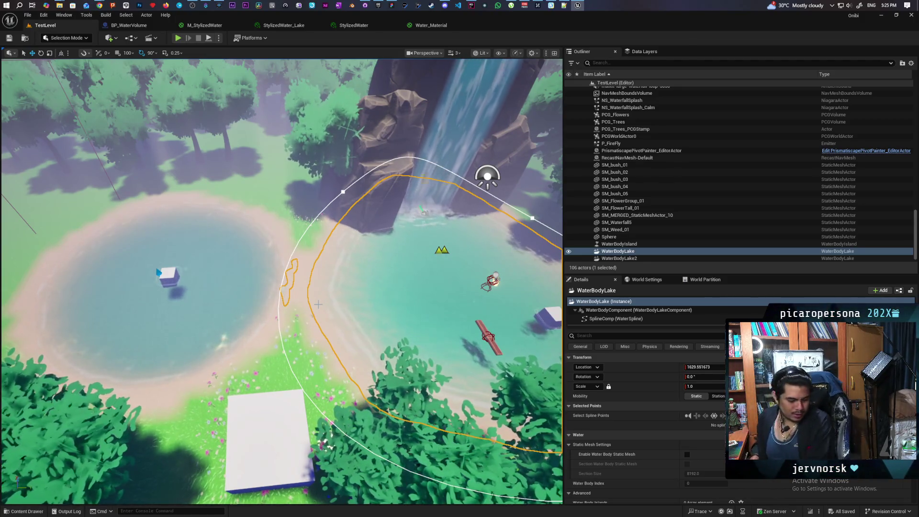
pyautogui.press('w')
pyautogui.press('d')
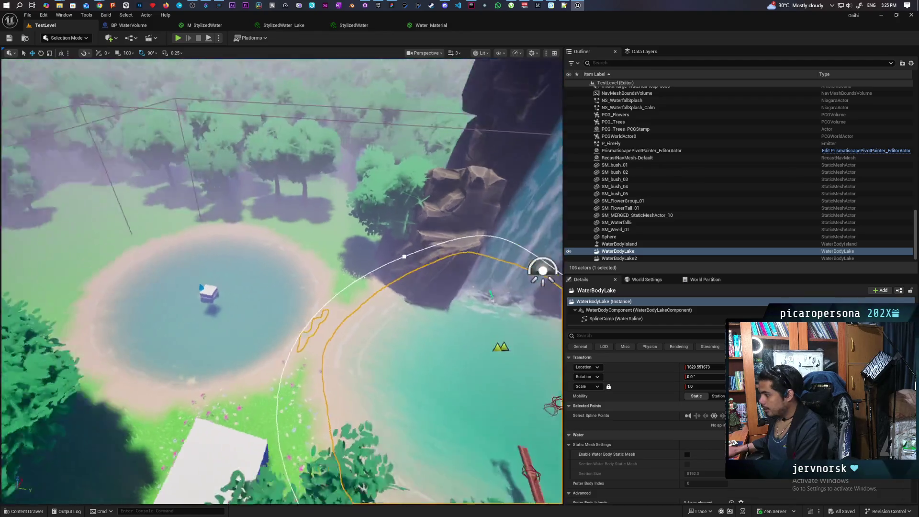
pyautogui.press('s')
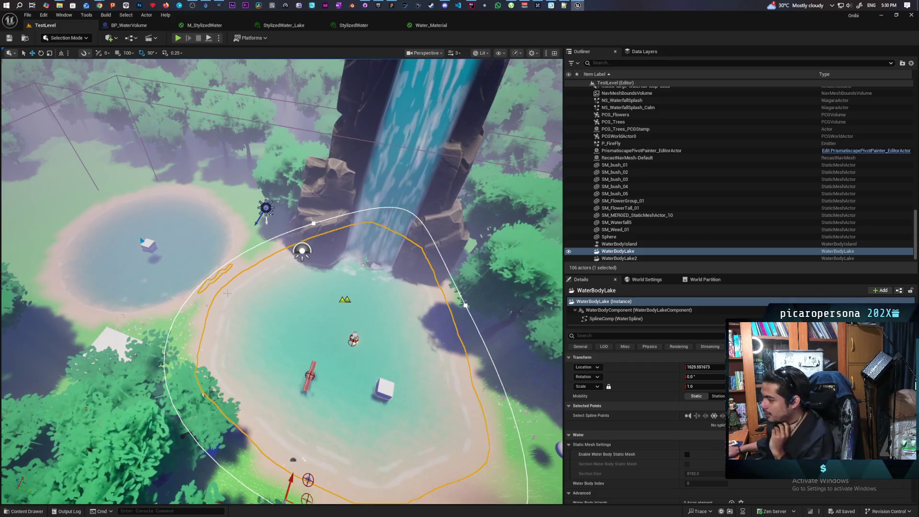
# Swing the view toward the small left pond, then fly in close to the waterfall rock.
pyautogui.moveTo(129, 248)
pyautogui.mouseDown()
pyautogui.moveTo(108, 206)
pyautogui.moveTo(119, 268)
pyautogui.moveTo(120, 201)
pyautogui.moveTo(120, 282)
pyautogui.moveTo(120, 268)
pyautogui.mouseUp()
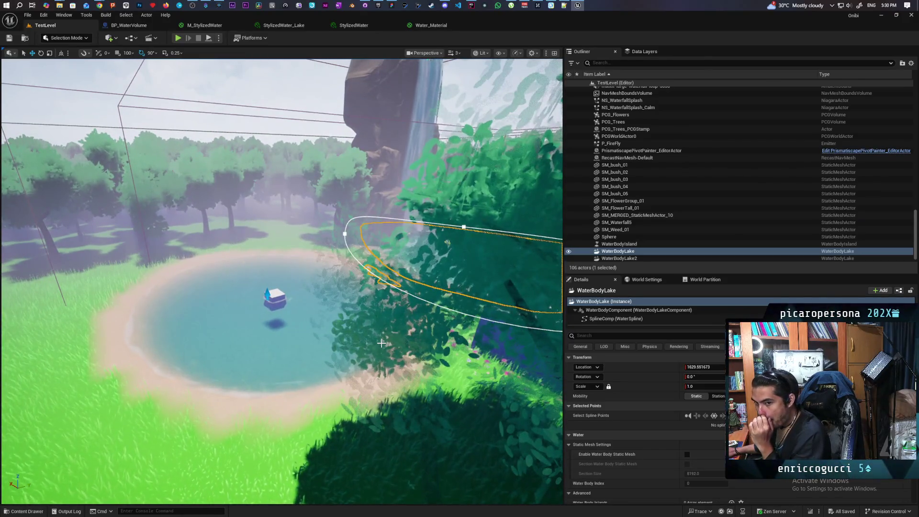
pyautogui.moveTo(405, 400)
pyautogui.mouseDown()
pyautogui.moveTo(427, 359)
pyautogui.moveTo(428, 417)
pyautogui.mouseUp()
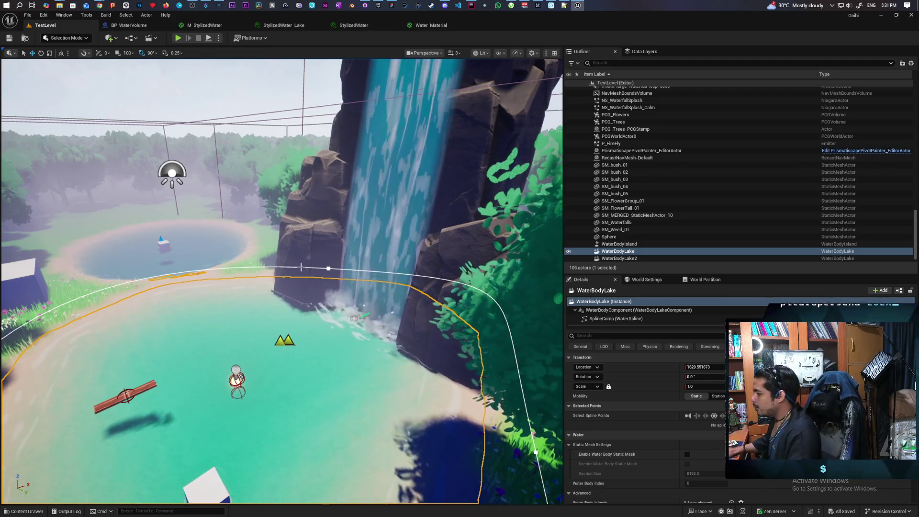
# Select WaterBodyComponent and widen the panels to read its Rendering water materials, then restore the viewport.
pyautogui.click(598, 311)
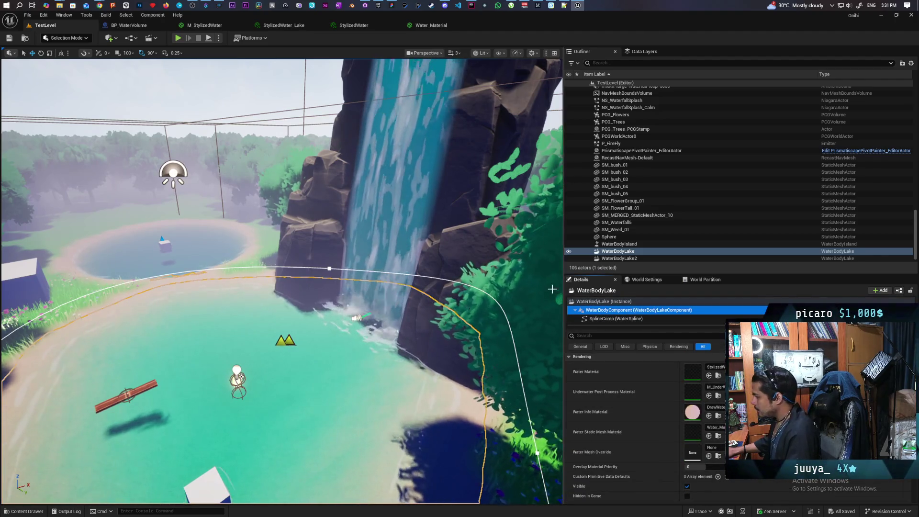
pyautogui.moveTo(564, 289); pyautogui.dragTo(205, 289)
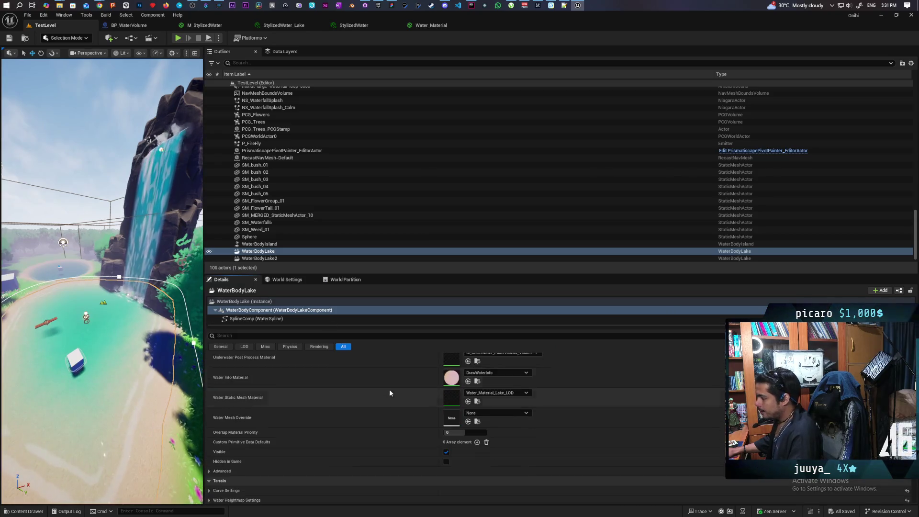
pyautogui.scroll(3, 389, 389)
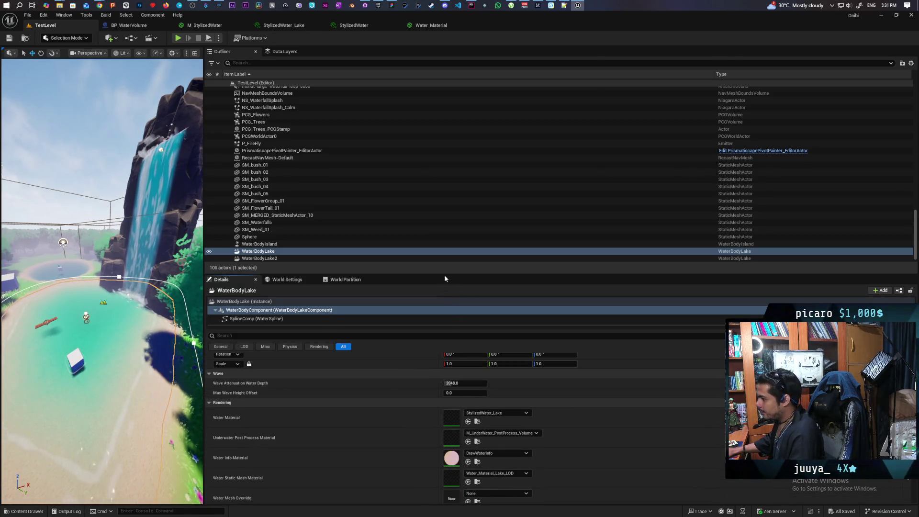
pyautogui.moveTo(444, 275); pyautogui.dragTo(448, 152)
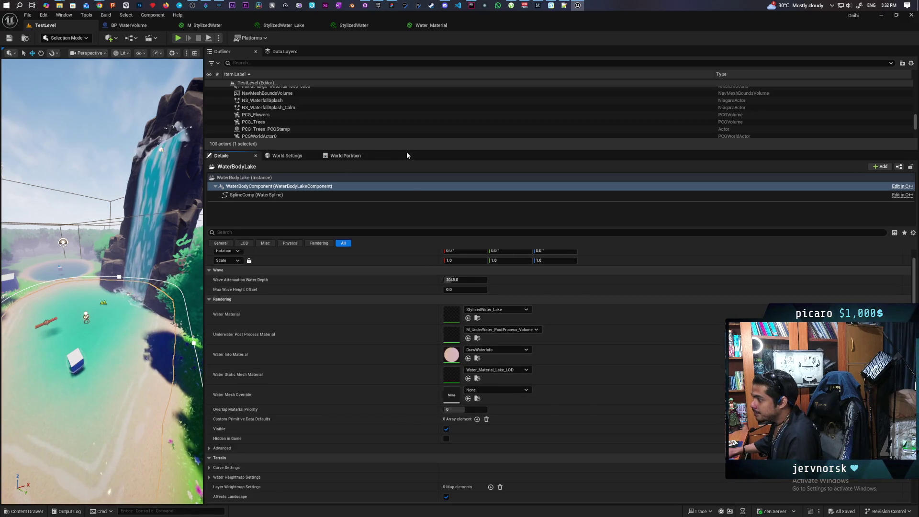
pyautogui.moveTo(412, 226); pyautogui.dragTo(414, 262)
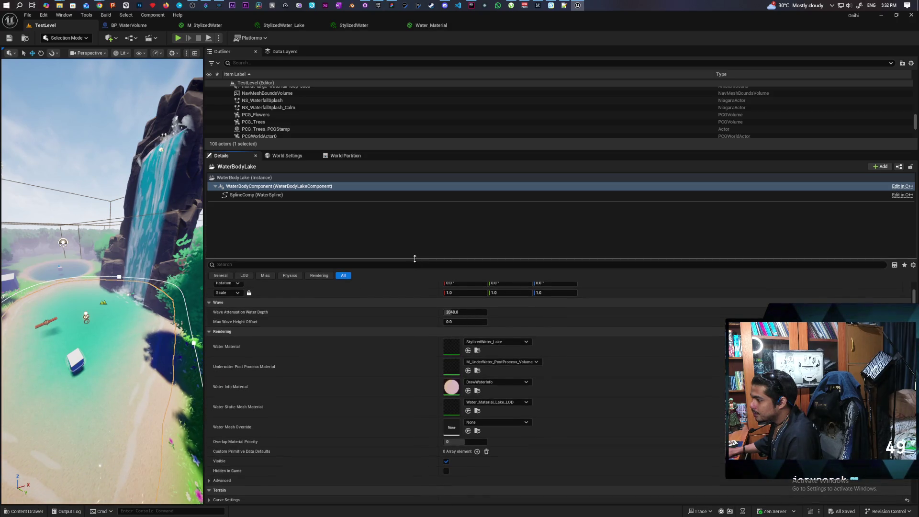
pyautogui.moveTo(419, 150); pyautogui.dragTo(422, 247)
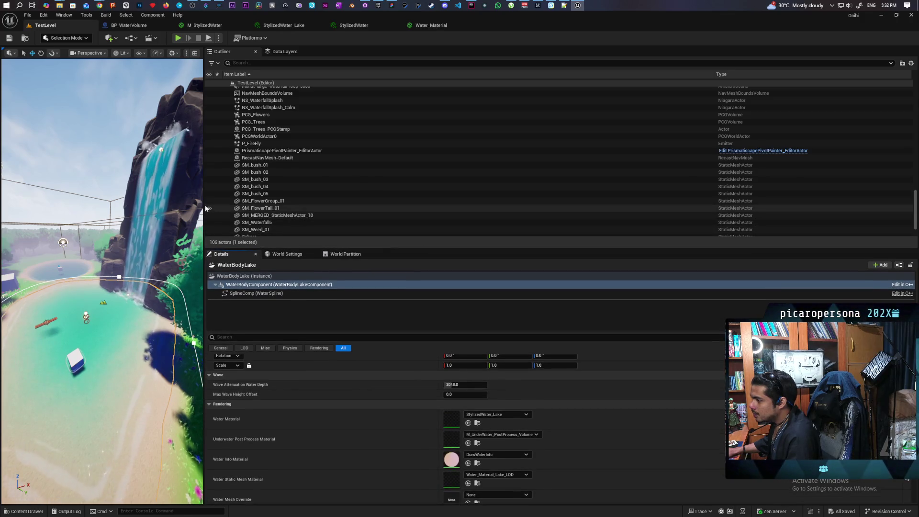
pyautogui.moveTo(204, 214)
pyautogui.mouseDown()
pyautogui.moveTo(660, 213)
pyautogui.moveTo(629, 214)
pyautogui.mouseUp()
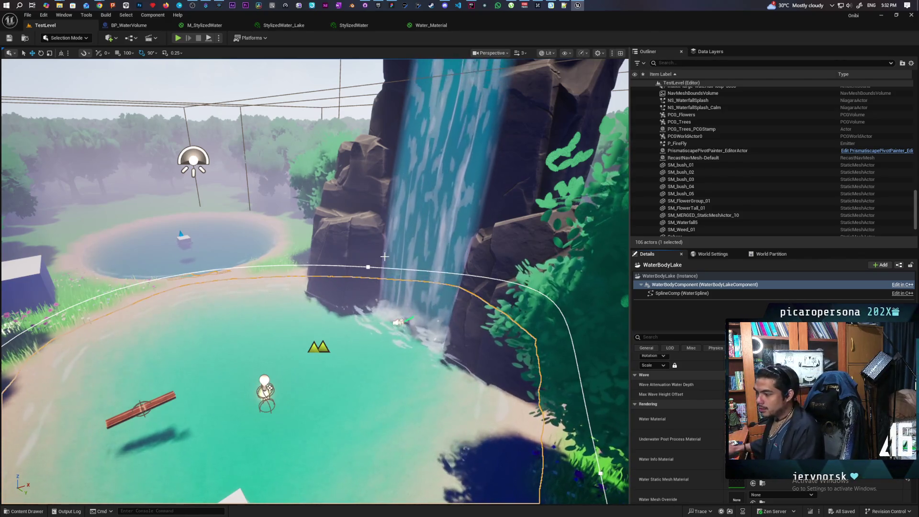
# Fly low around the lake to inspect the floating cube, ending facing the waterfall, then scroll the Outliner up.
pyautogui.moveTo(526, 338)
pyautogui.mouseDown()
pyautogui.moveTo(478, 335)
pyautogui.moveTo(459, 307)
pyautogui.moveTo(478, 316)
pyautogui.moveTo(257, 302)
pyautogui.mouseUp()
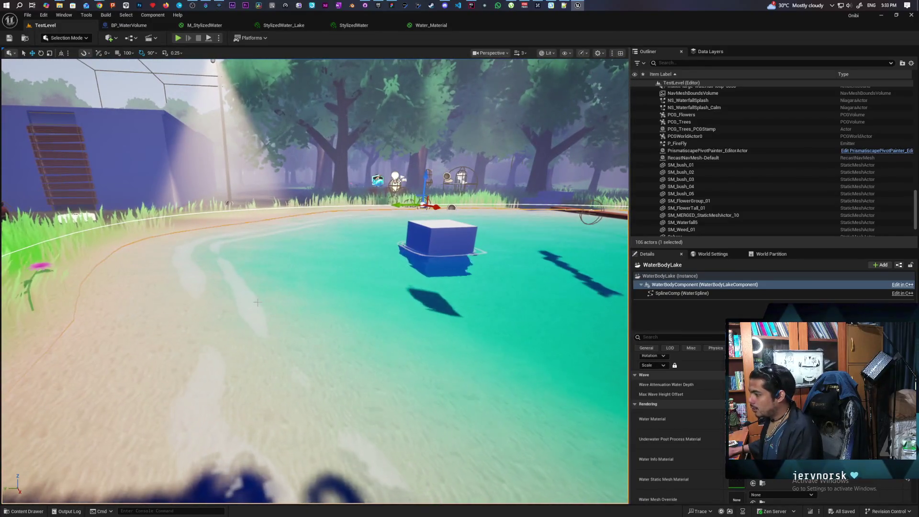
pyautogui.moveTo(395, 323); pyautogui.dragTo(364, 327)
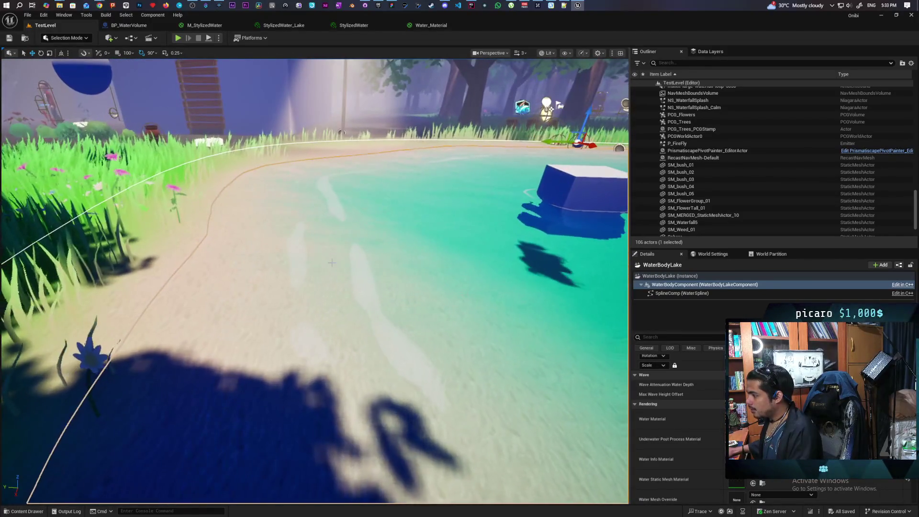
pyautogui.moveTo(425, 258)
pyautogui.mouseDown()
pyautogui.moveTo(411, 261)
pyautogui.moveTo(430, 258)
pyautogui.mouseUp()
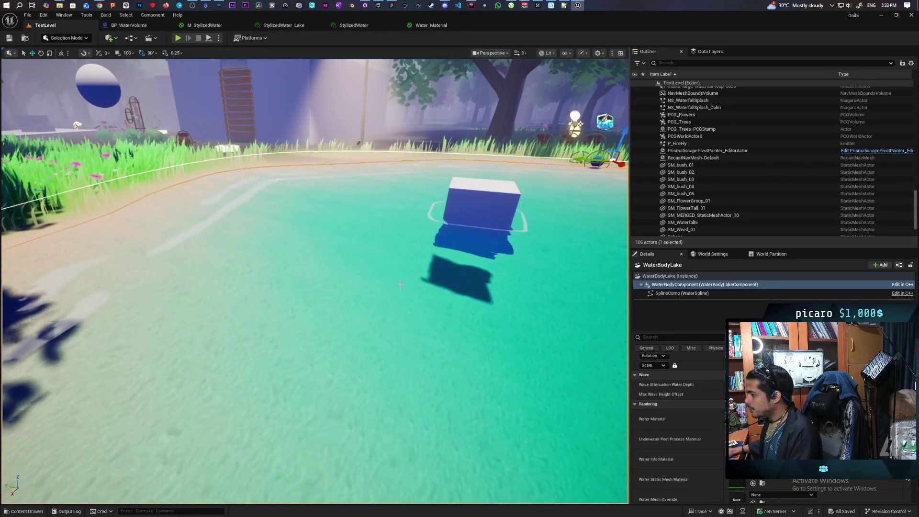
pyautogui.moveTo(400, 284)
pyautogui.mouseDown()
pyautogui.moveTo(392, 287)
pyautogui.moveTo(420, 282)
pyautogui.moveTo(421, 313)
pyautogui.mouseUp()
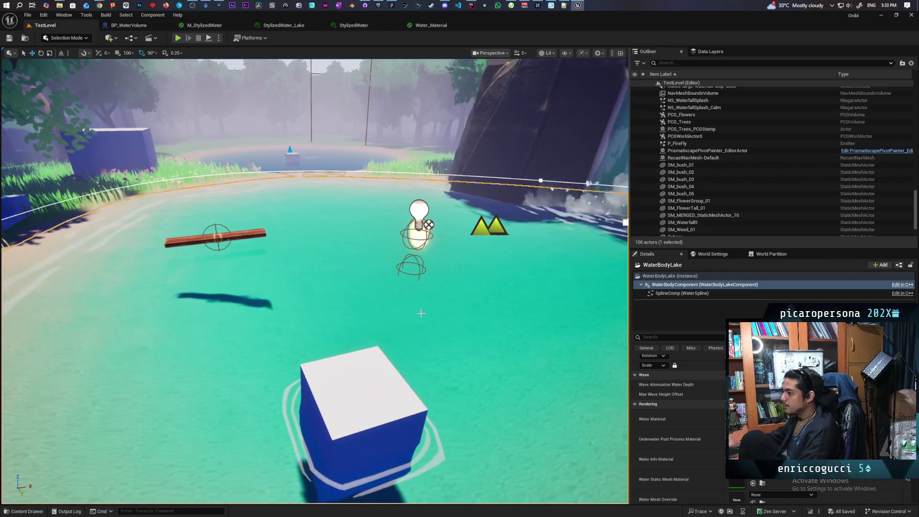
pyautogui.moveTo(266, 324)
pyautogui.mouseDown()
pyautogui.moveTo(266, 345)
pyautogui.moveTo(248, 325)
pyautogui.moveTo(261, 330)
pyautogui.moveTo(290, 269)
pyautogui.moveTo(340, 259)
pyautogui.moveTo(306, 262)
pyautogui.mouseUp()
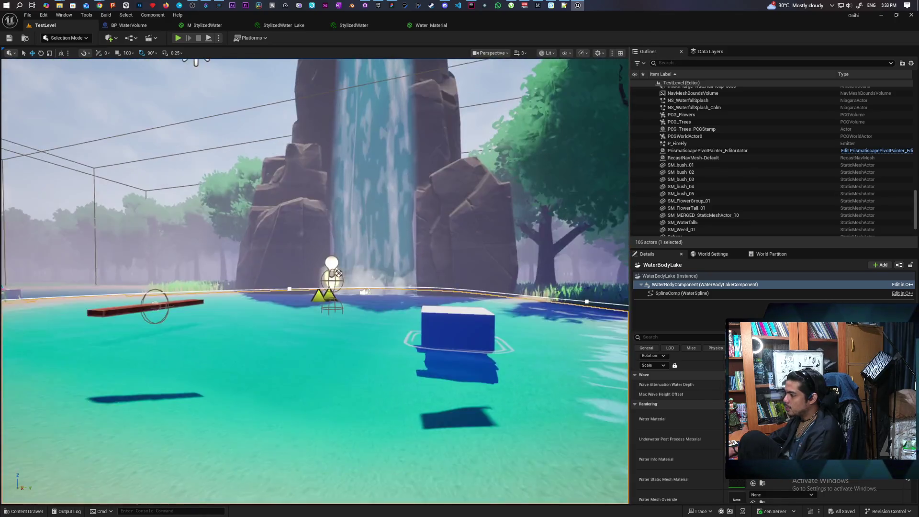
pyautogui.moveTo(306, 262)
pyautogui.mouseDown()
pyautogui.moveTo(287, 262)
pyautogui.moveTo(292, 301)
pyautogui.moveTo(292, 264)
pyautogui.moveTo(292, 277)
pyautogui.moveTo(301, 272)
pyautogui.mouseUp()
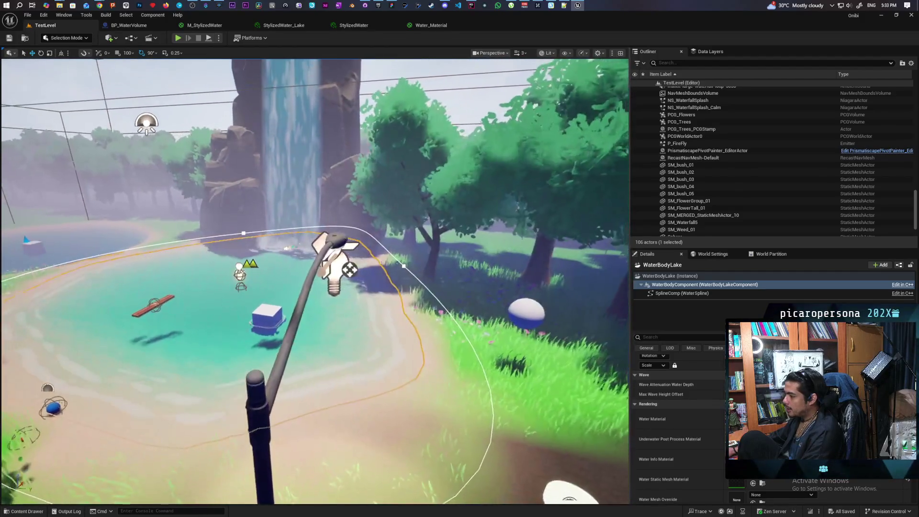
pyautogui.scroll(6, 696, 105)
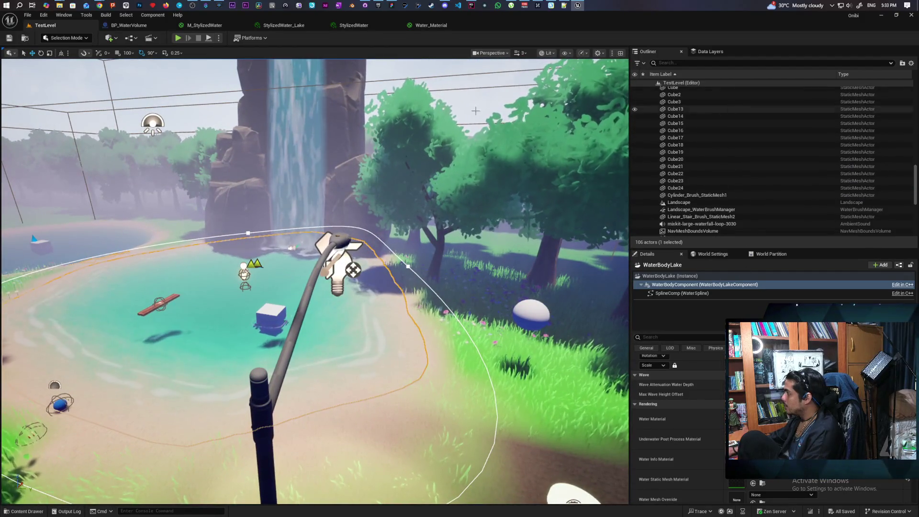
pyautogui.scroll(10, 696, 144)
# Set BP_DayNightCycle's Start Time to 13 and update the scene lighting.
pyautogui.click(691, 97)
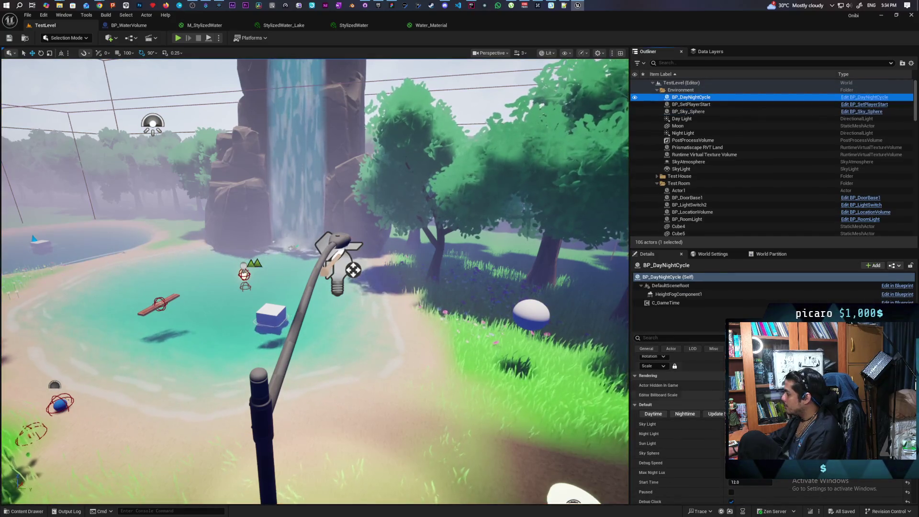
pyautogui.click(751, 482)
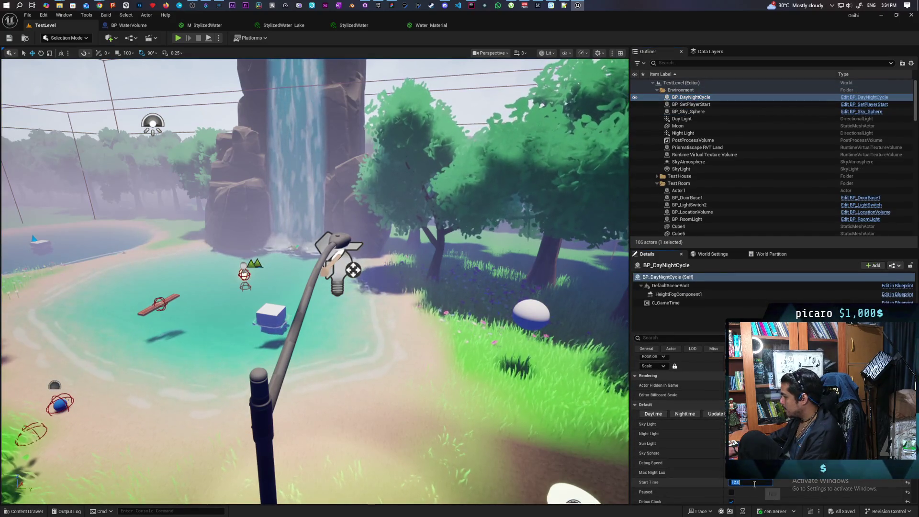
pyautogui.write('13')
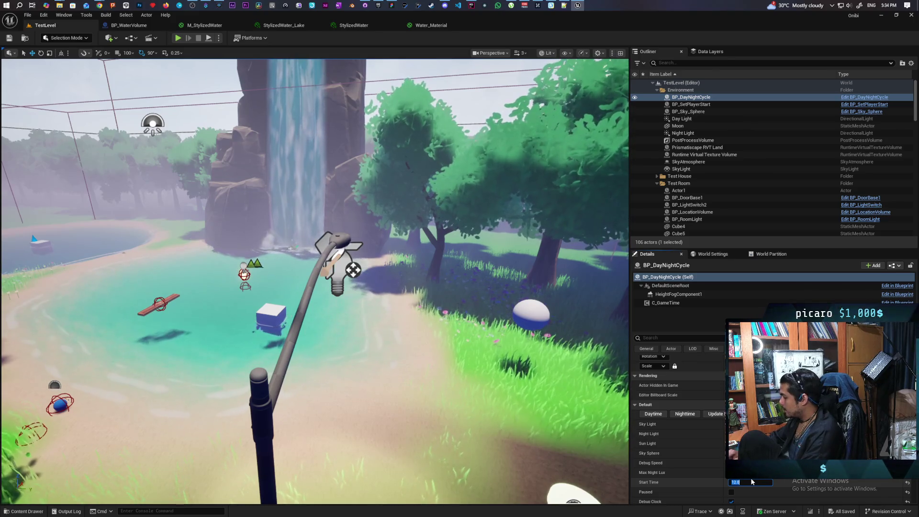
pyautogui.click(716, 414)
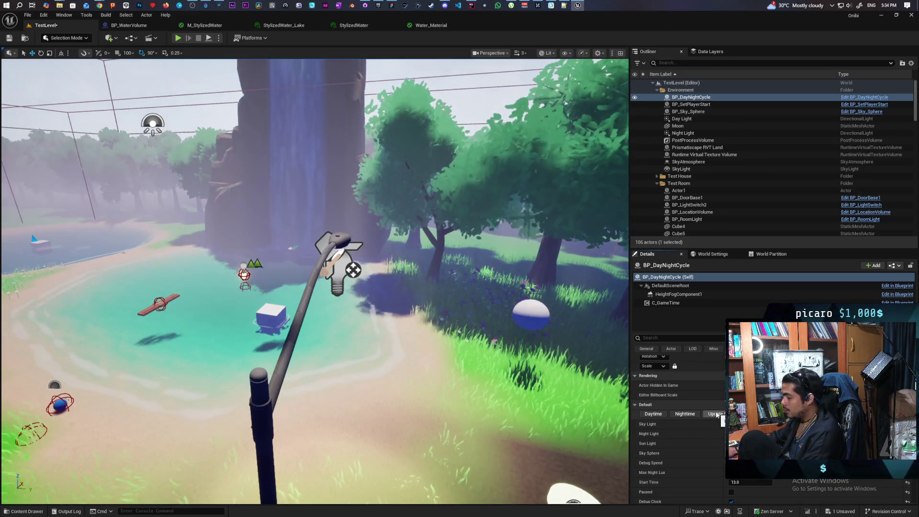
pyautogui.moveTo(392, 388)
pyautogui.mouseDown()
pyautogui.moveTo(378, 368)
pyautogui.moveTo(378, 345)
pyautogui.moveTo(364, 383)
pyautogui.mouseUp()
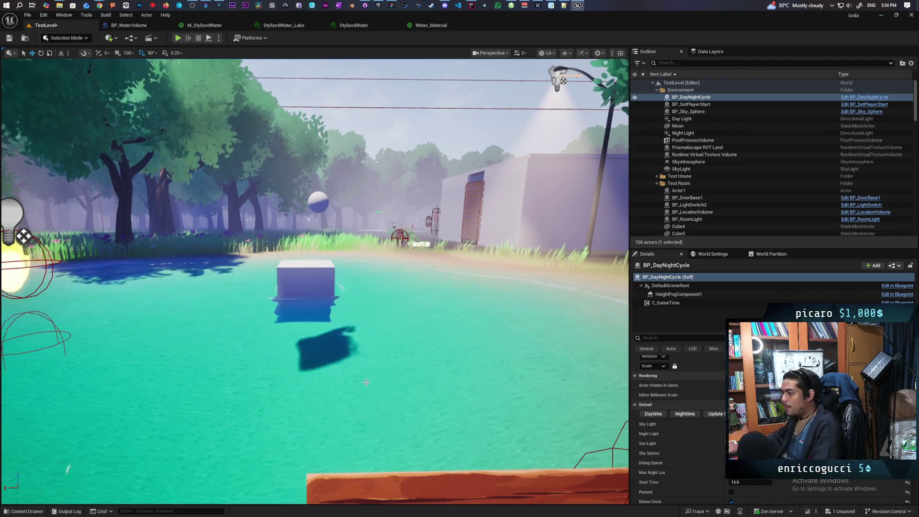
pyautogui.click(325, 295)
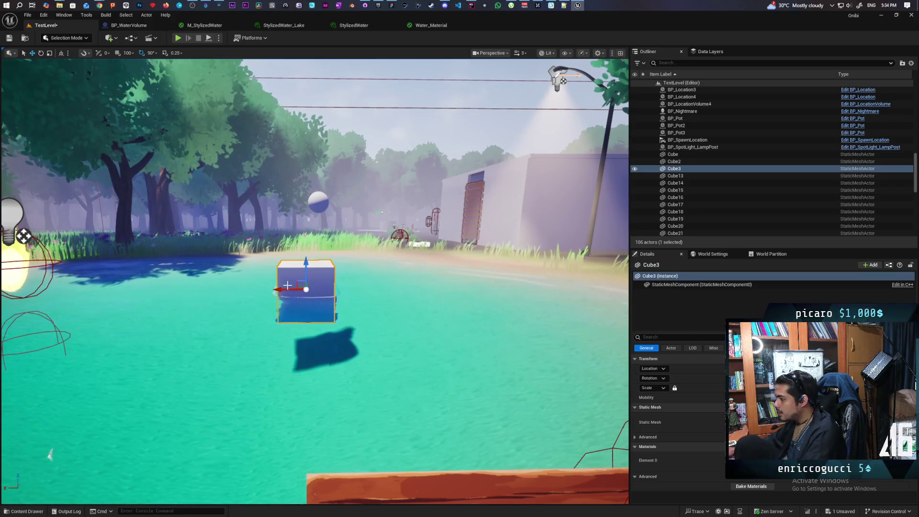
pyautogui.keyDown('alt'); pyautogui.moveTo(288, 290); pyautogui.dragTo(189, 274); pyautogui.keyUp('alt')
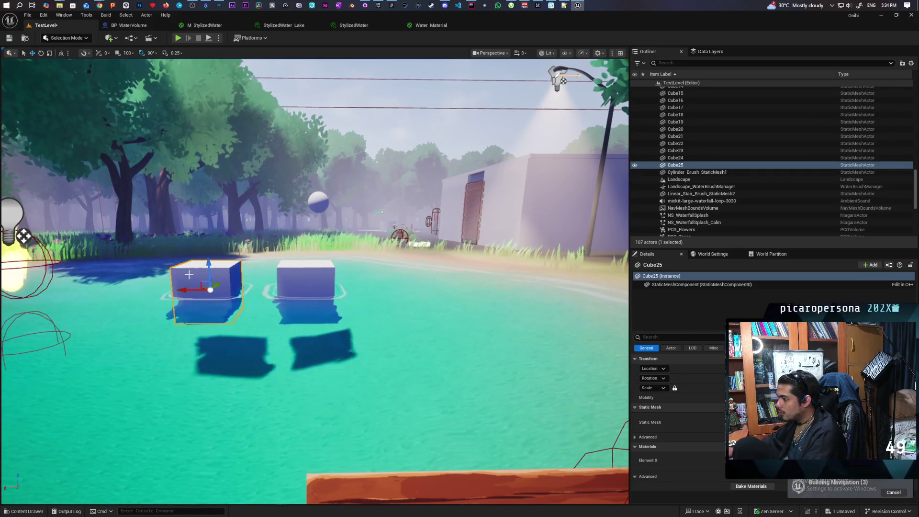
pyautogui.moveTo(244, 330)
pyautogui.mouseDown()
pyautogui.moveTo(307, 324)
pyautogui.moveTo(311, 306)
pyautogui.moveTo(284, 350)
pyautogui.mouseUp()
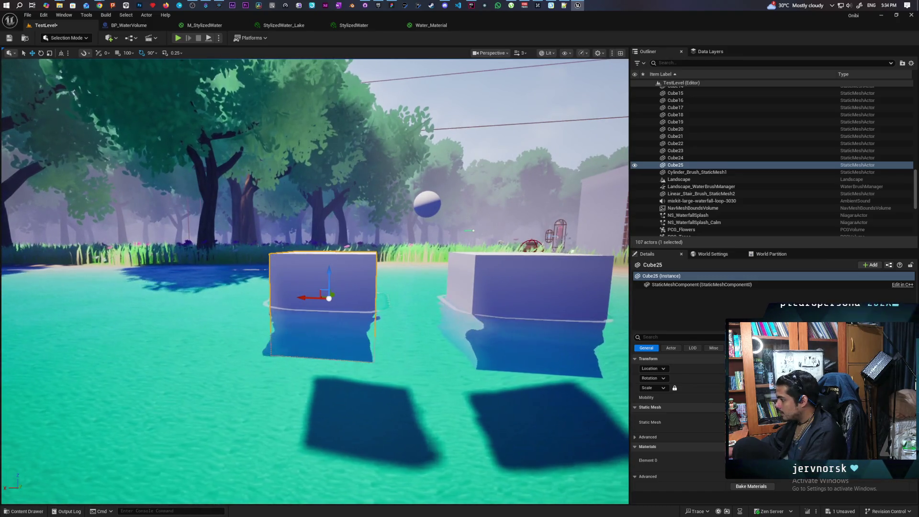
pyautogui.moveTo(284, 350); pyautogui.dragTo(278, 350)
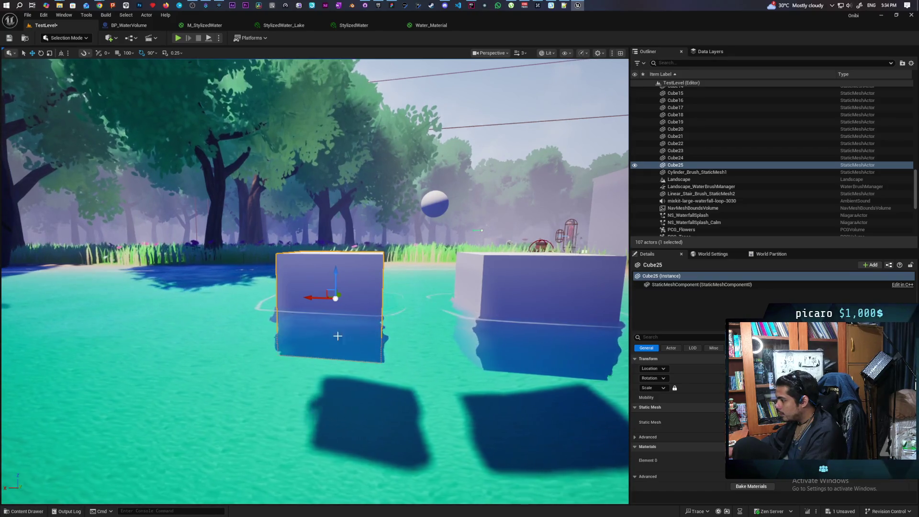
pyautogui.moveTo(348, 336)
pyautogui.mouseDown()
pyautogui.moveTo(325, 335)
pyautogui.moveTo(340, 337)
pyautogui.moveTo(335, 322)
pyautogui.mouseUp()
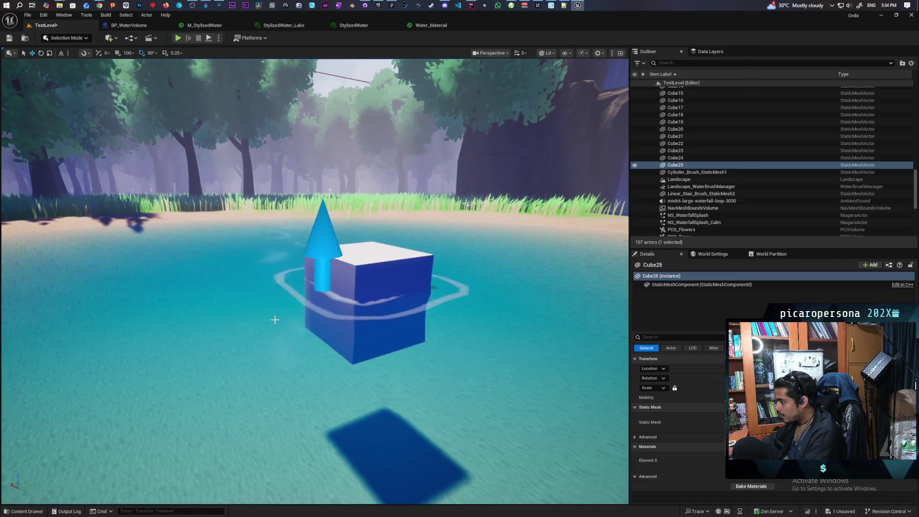
pyautogui.moveTo(362, 345)
pyautogui.mouseDown()
pyautogui.moveTo(388, 346)
pyautogui.moveTo(373, 335)
pyautogui.moveTo(369, 350)
pyautogui.moveTo(368, 313)
pyautogui.moveTo(368, 335)
pyautogui.moveTo(369, 325)
pyautogui.mouseUp()
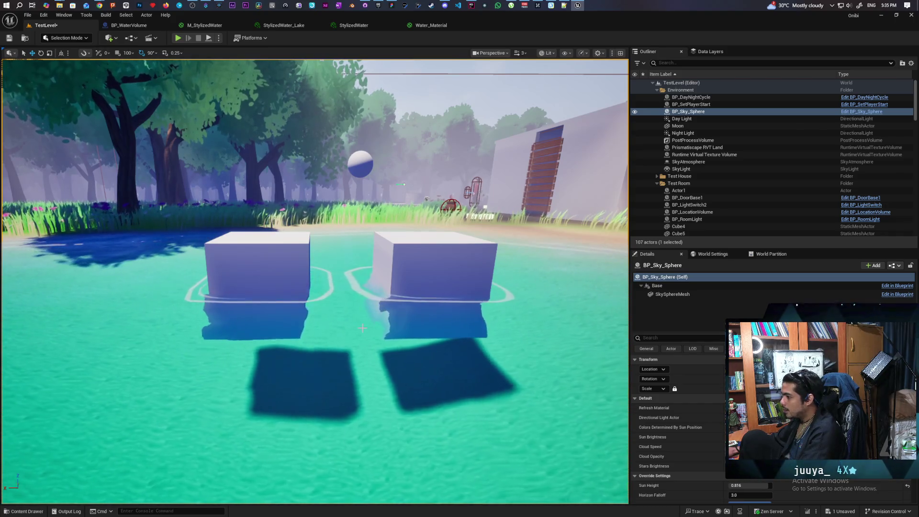
pyautogui.scroll(-5, 375, 352)
pyautogui.scroll(3, 345, 363)
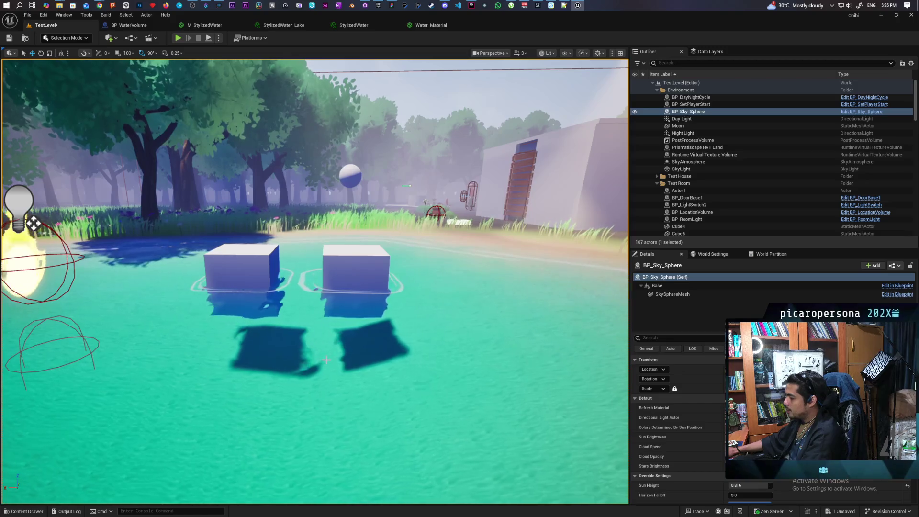
pyautogui.scroll(-5, 316, 292)
pyautogui.scroll(8, 316, 282)
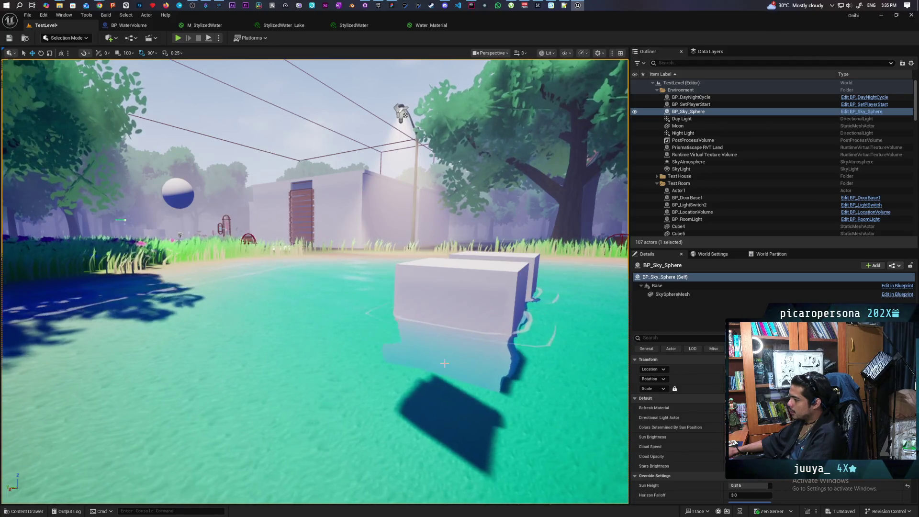
# Stretch Cube25 taller on Z, then delete it from the lake.
pyautogui.click(456, 311)
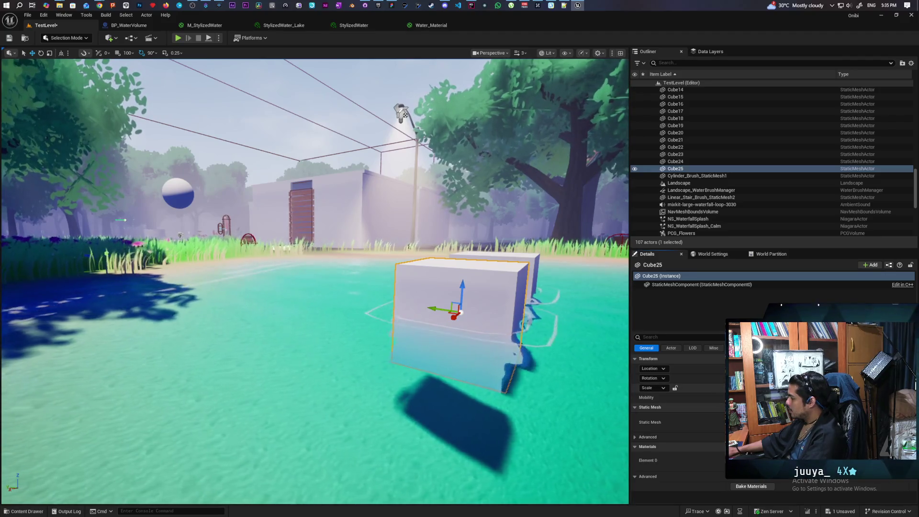
pyautogui.moveTo(746, 388); pyautogui.dragTo(785, 387)
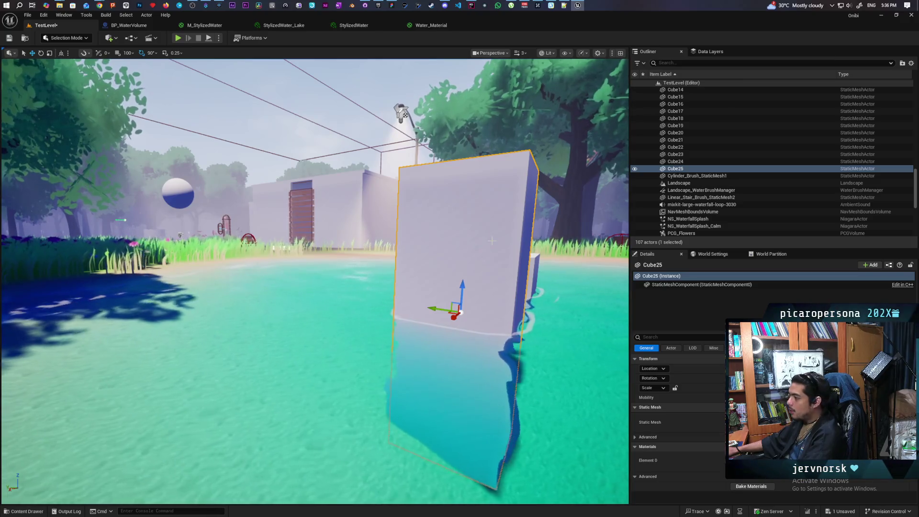
pyautogui.press('Delete')
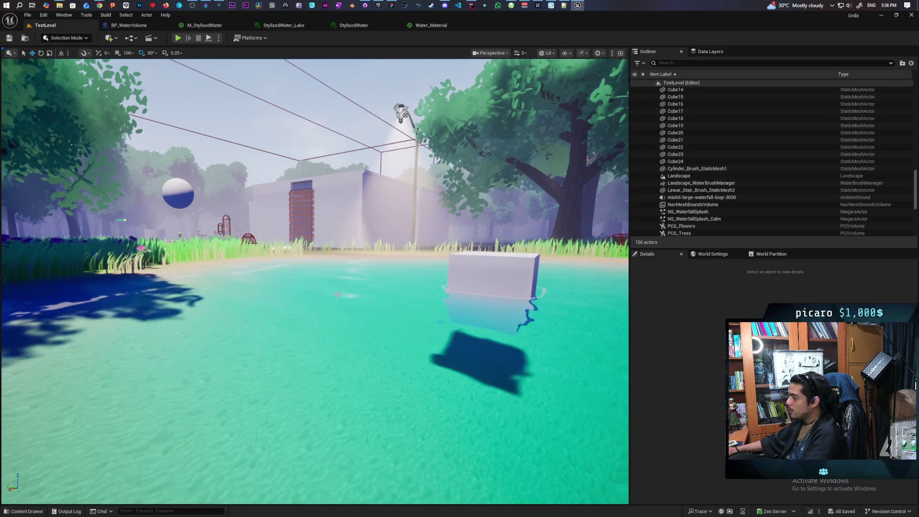
# Select BP_LakeDeform at the pond and its PCG component to reach the PCG_Water graph.
pyautogui.moveTo(210, 212)
pyautogui.mouseDown()
pyautogui.moveTo(110, 139)
pyautogui.moveTo(101, 86)
pyautogui.moveTo(134, 57)
pyautogui.mouseUp()
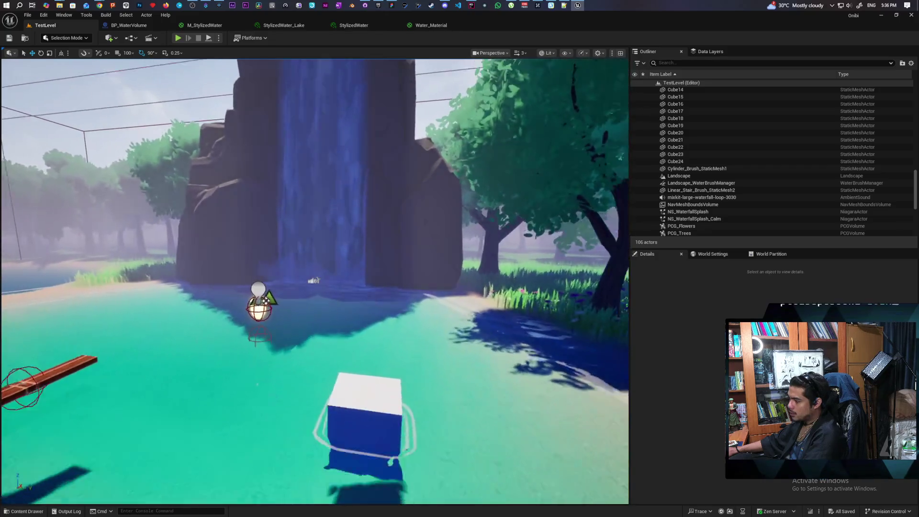
pyautogui.moveTo(134, 57); pyautogui.dragTo(137, 81)
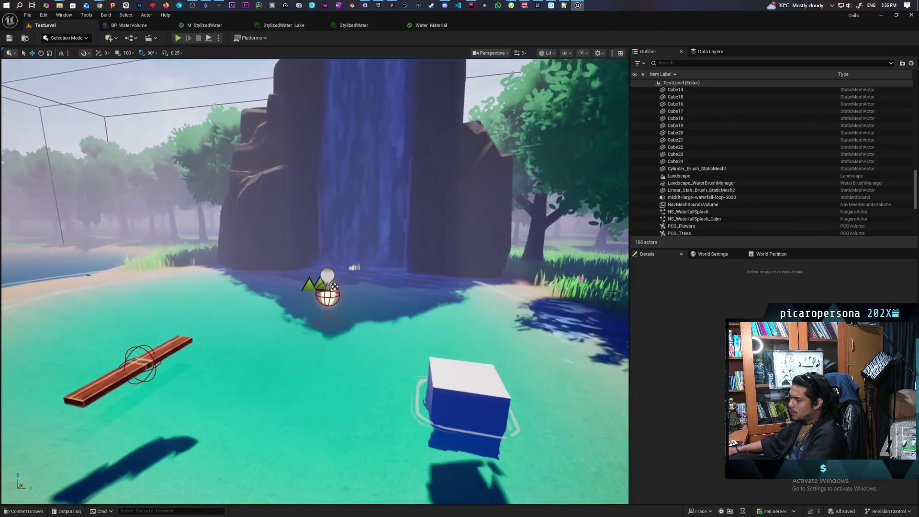
pyautogui.moveTo(316, 278)
pyautogui.mouseDown()
pyautogui.moveTo(153, 282)
pyautogui.moveTo(225, 292)
pyautogui.moveTo(215, 306)
pyautogui.moveTo(181, 299)
pyautogui.mouseUp()
pyautogui.moveTo(376, 311); pyautogui.dragTo(382, 311)
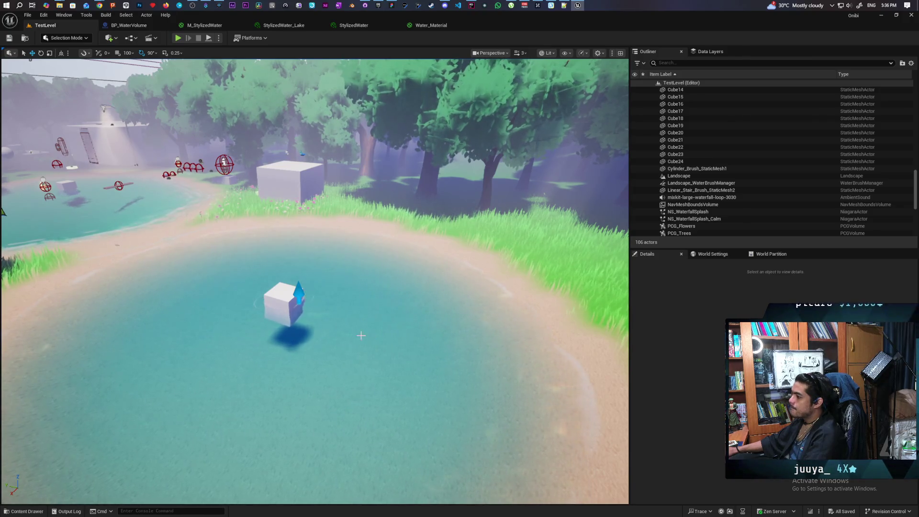
pyautogui.click(339, 335)
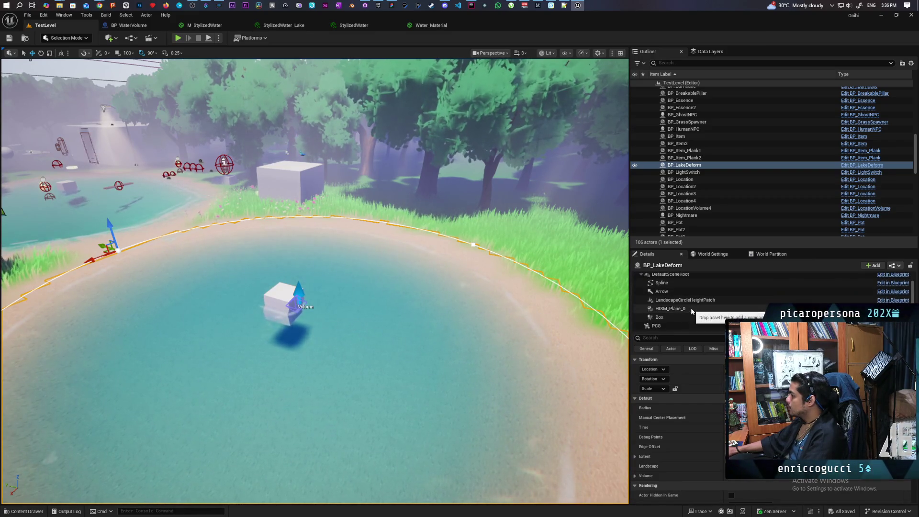
pyautogui.scroll(-1, 694, 321)
pyautogui.click(689, 325)
pyautogui.scroll(-2, 722, 429)
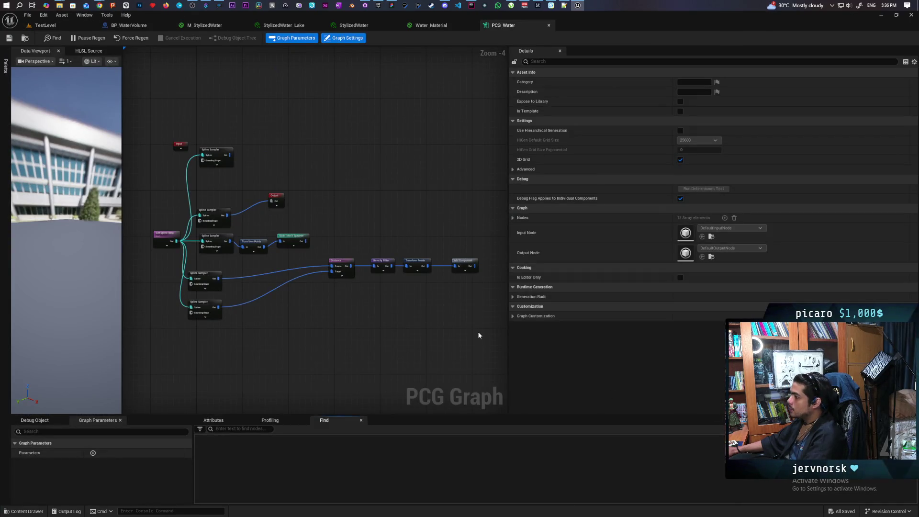
# Expand the Static Mesh Spawner's Mesh Entries Index [0] Descriptor down to Override Materials.
pyautogui.scroll(4, 473, 300)
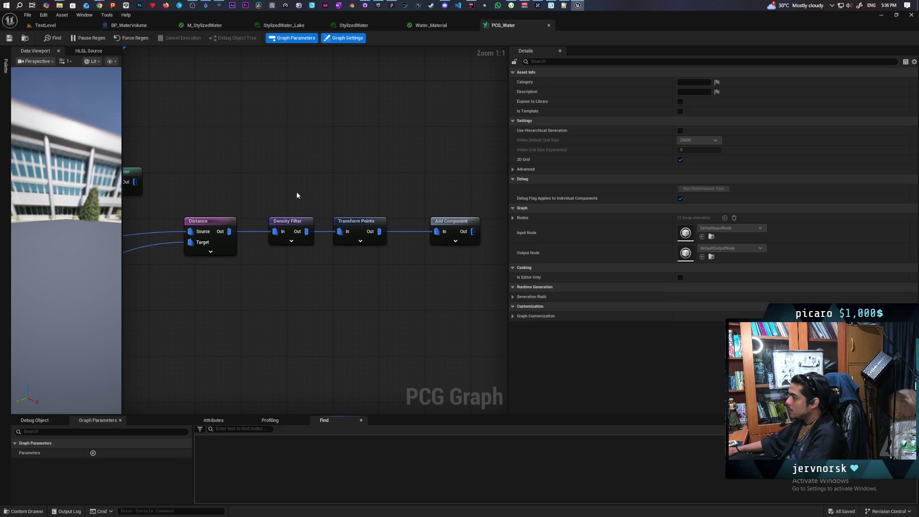
pyautogui.moveTo(297, 196); pyautogui.dragTo(524, 297)
pyautogui.click(344, 275)
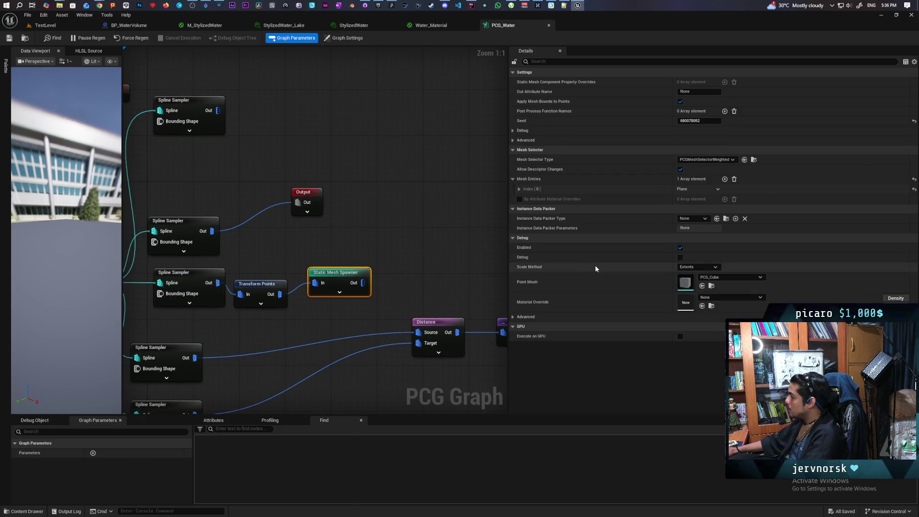
pyautogui.click(519, 189)
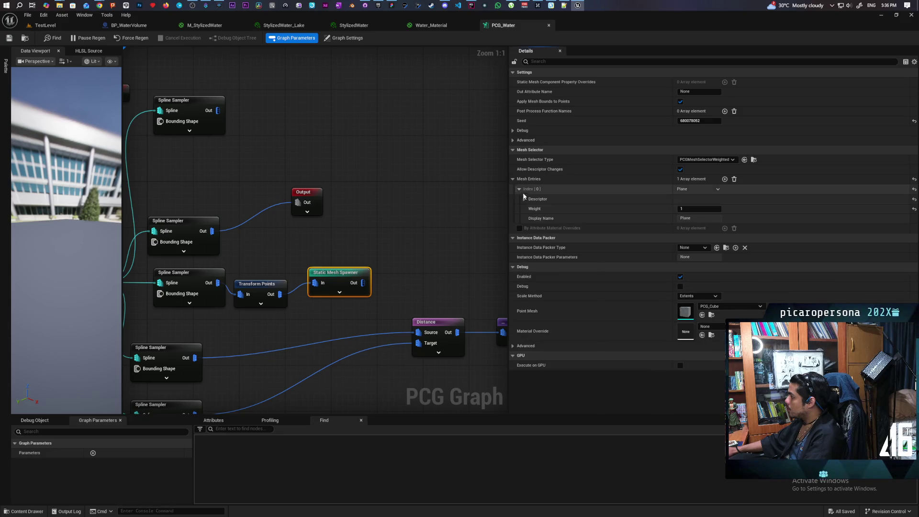
pyautogui.click(525, 198)
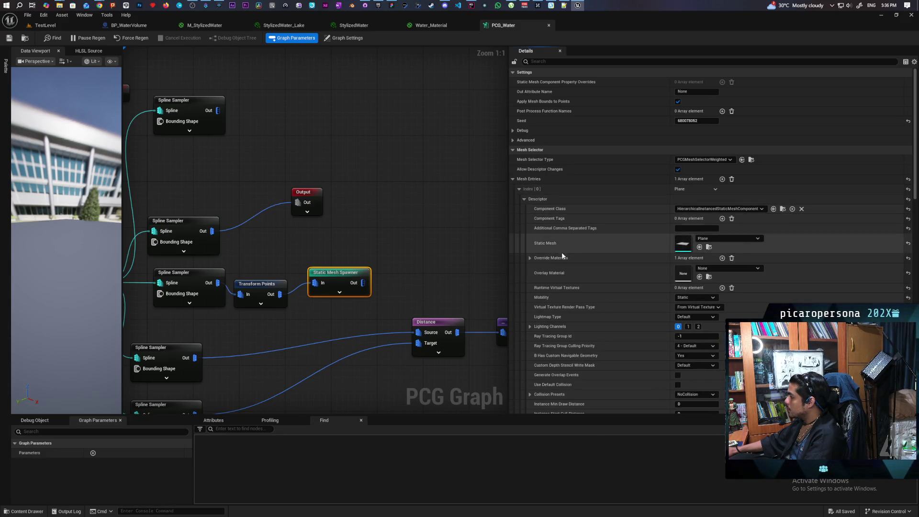
pyautogui.click(529, 258)
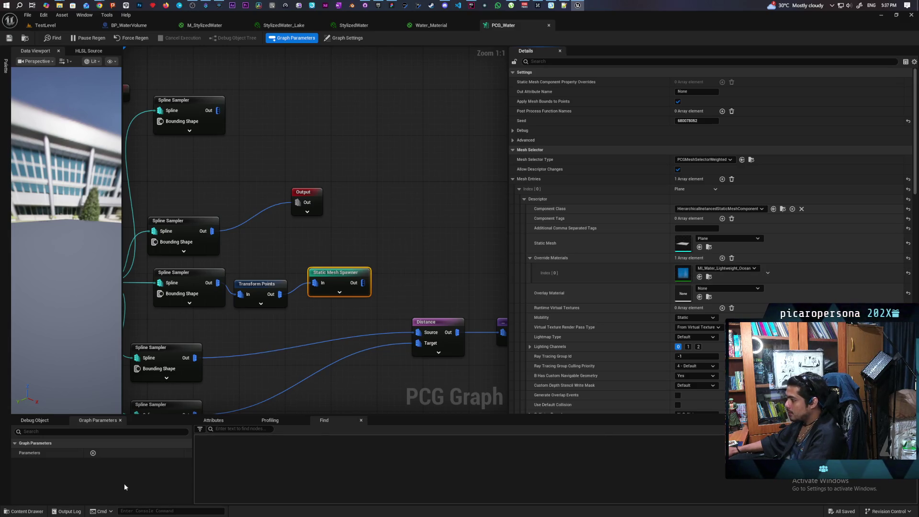
pyautogui.click(24, 511)
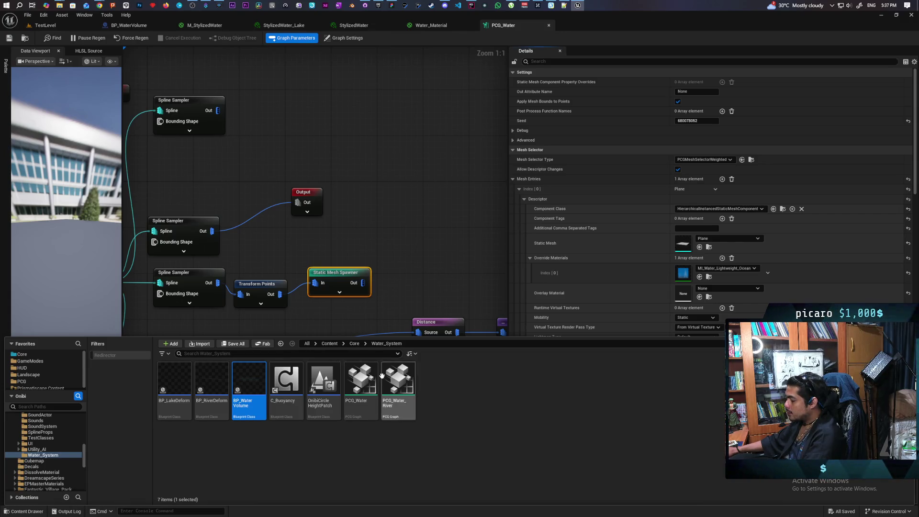
# Create and save a new material named M_Water in the Water_System folder.
pyautogui.rightClick(478, 406)
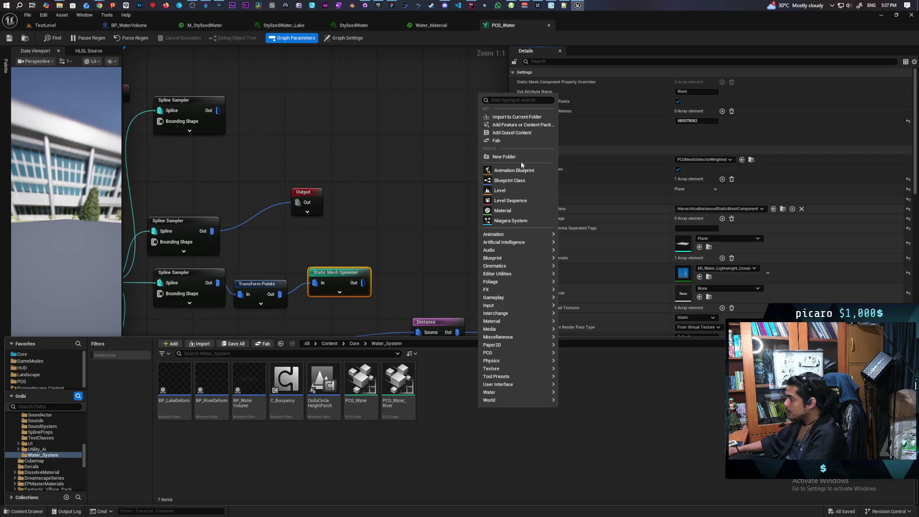
pyautogui.click(512, 210)
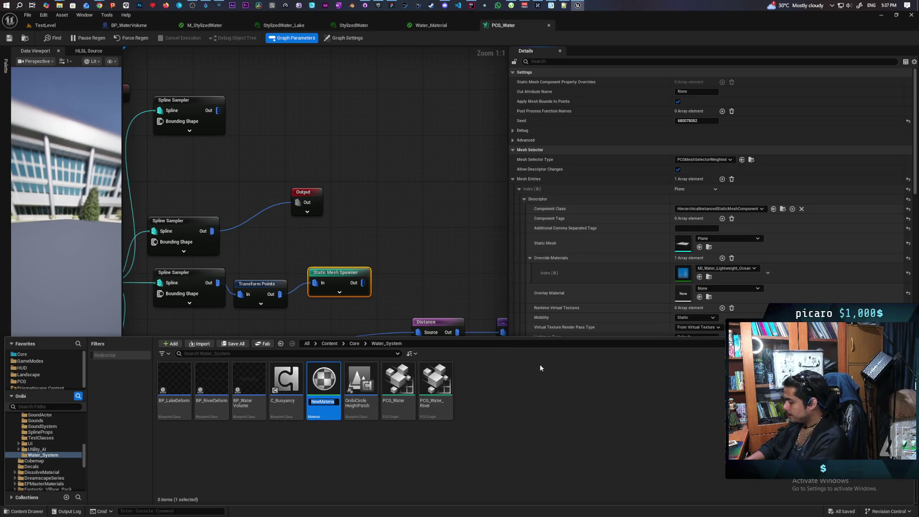
pyautogui.write('M')
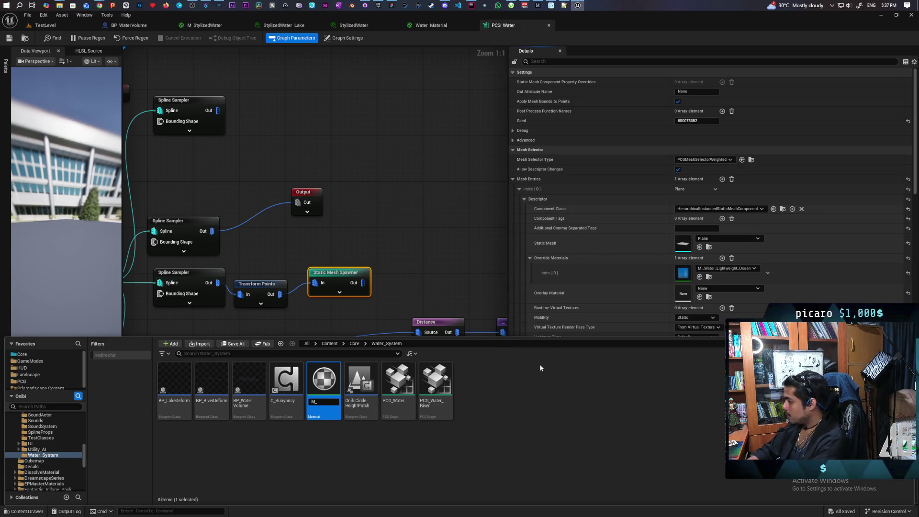
pyautogui.write('_Water')
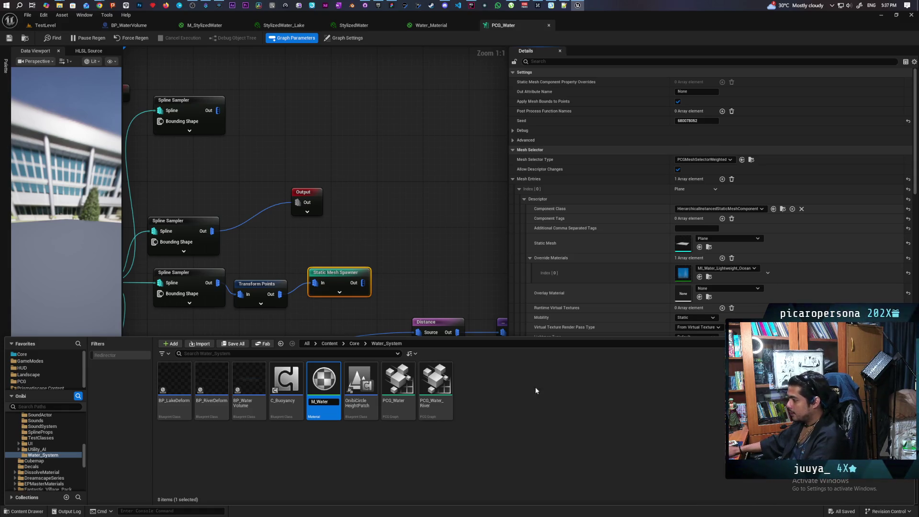
pyautogui.press('Return')
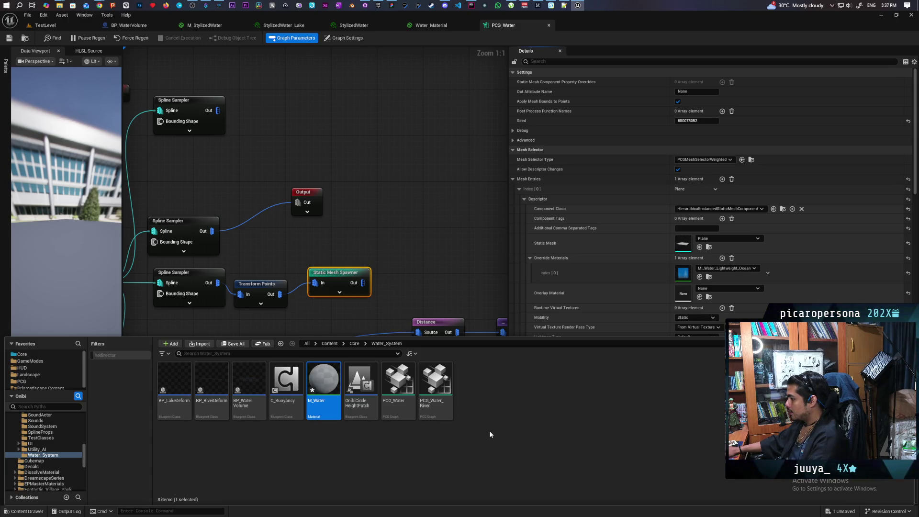
pyautogui.hotkey('ctrl', 's')
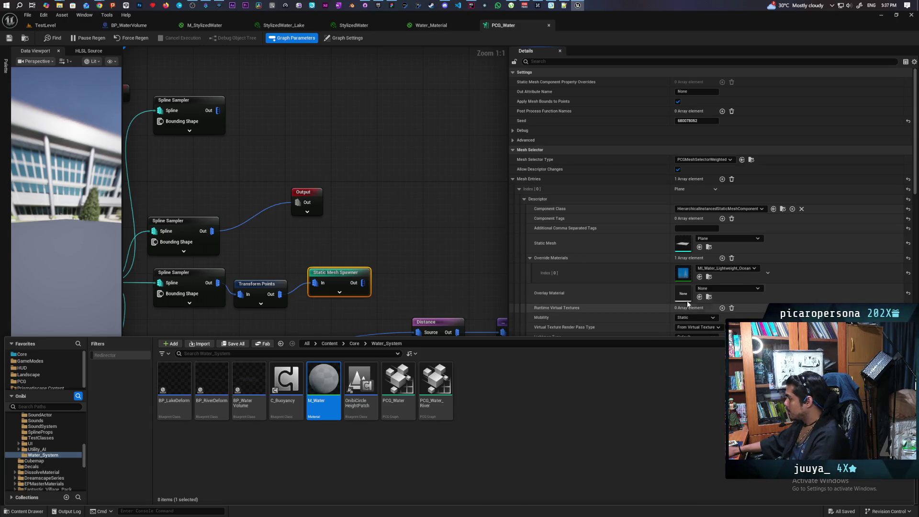
# Set M_Water as Override Materials Index [0] and save the PCG_Water graph.
pyautogui.click(699, 277)
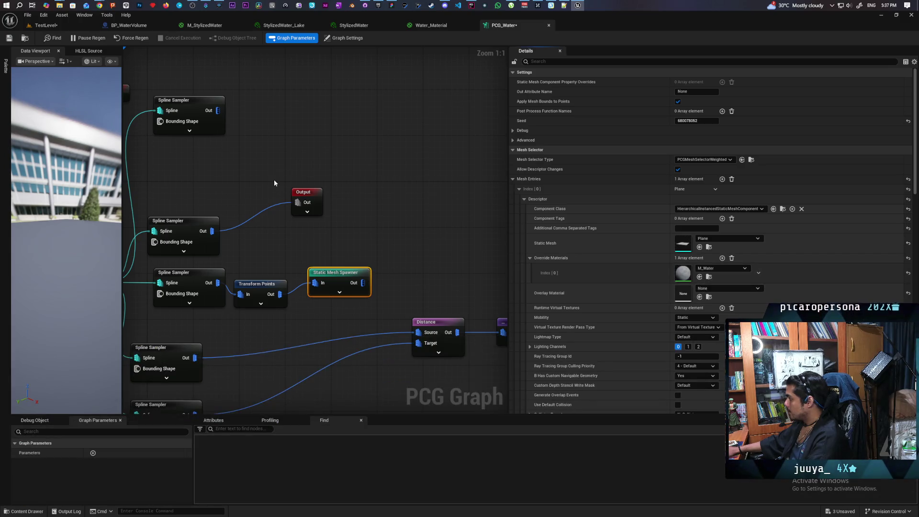
pyautogui.hotkey('ctrl', 's')
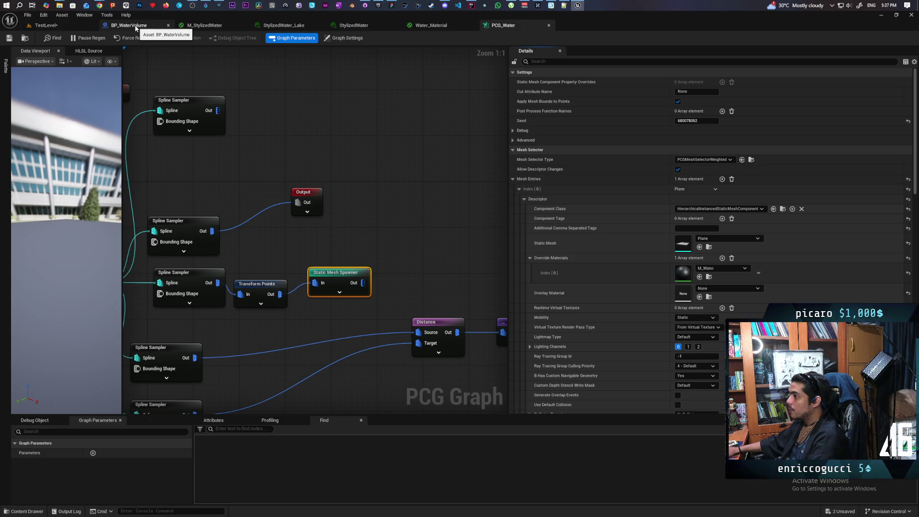
pyautogui.click(24, 511)
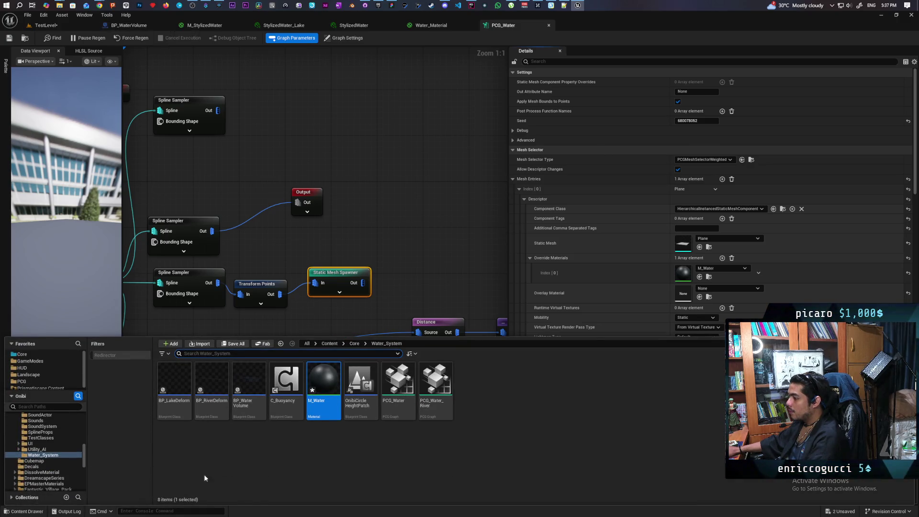
# Create a material instance of M_Water named MI_Water_Lake.
pyautogui.rightClick(321, 380)
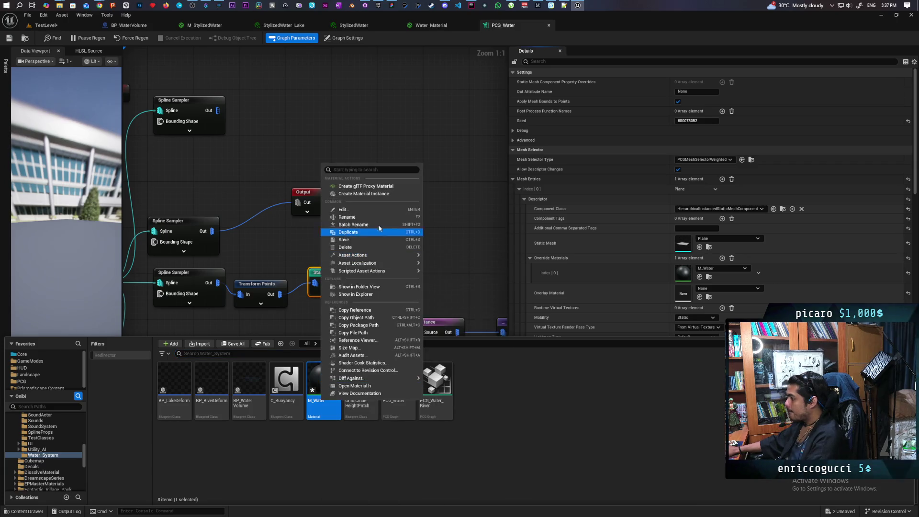
pyautogui.click(373, 194)
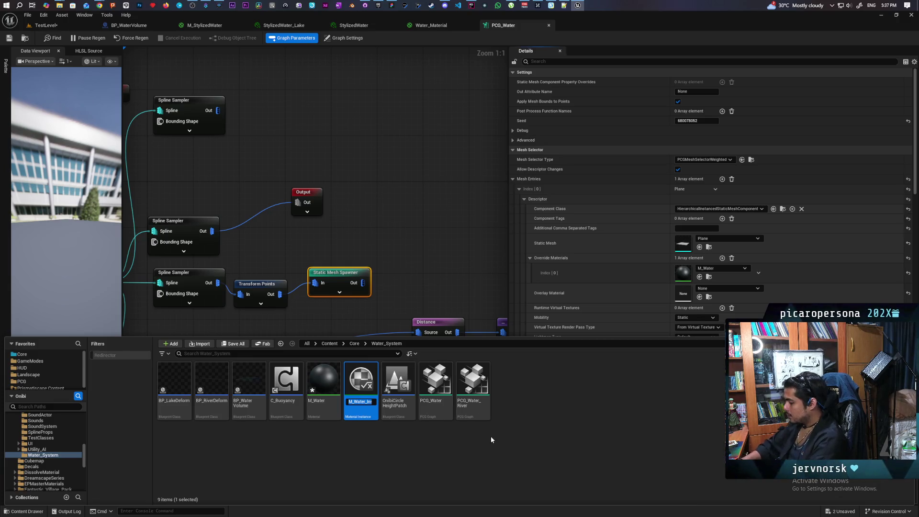
pyautogui.write('MI_Water_')
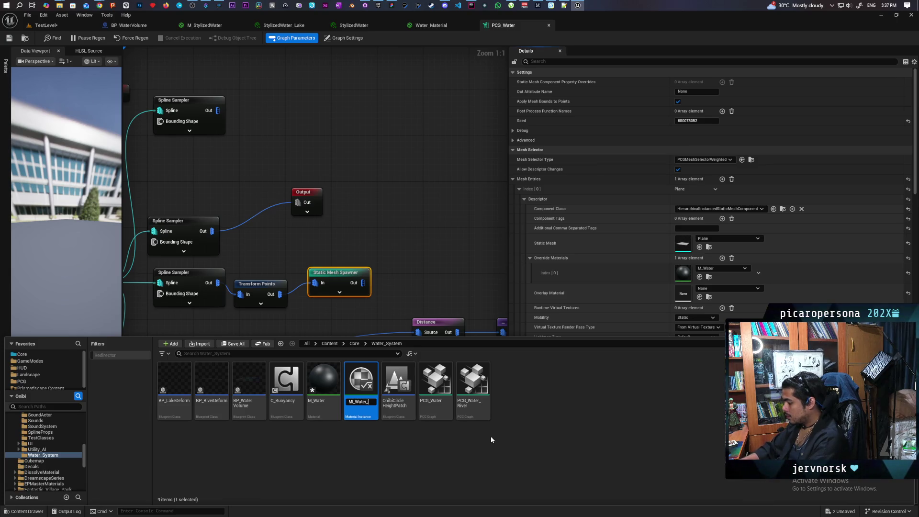
pyautogui.write('Lake')
pyautogui.press('Return')
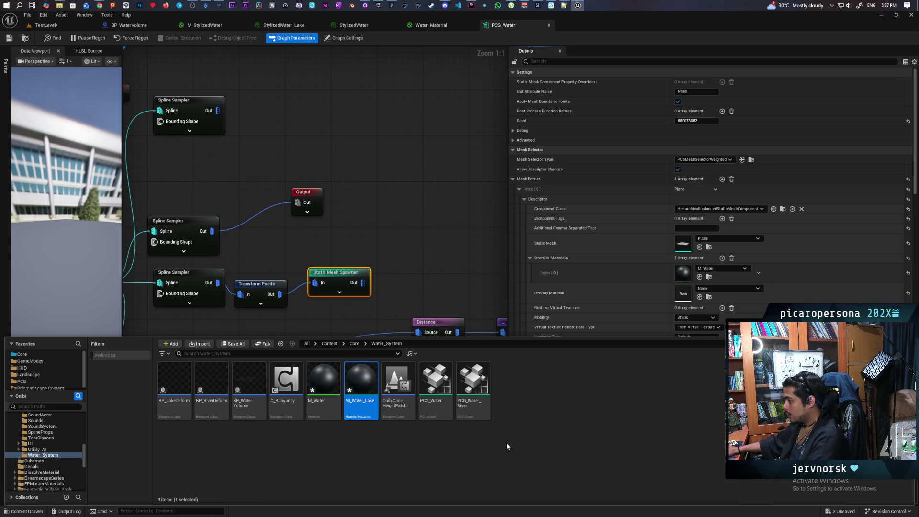
# Save all changes, close the Content Drawer and save the PCG graph.
pyautogui.hotkey('ctrl', 'shift', 's')
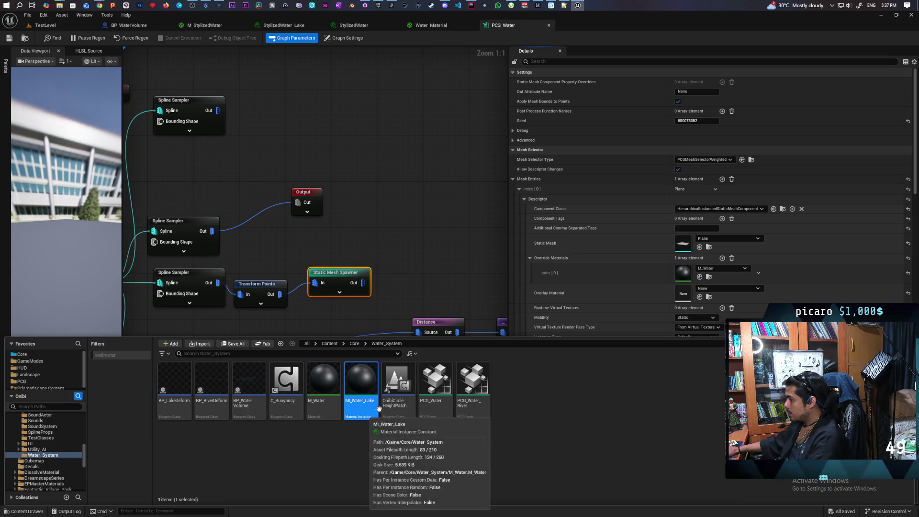
pyautogui.click(700, 249)
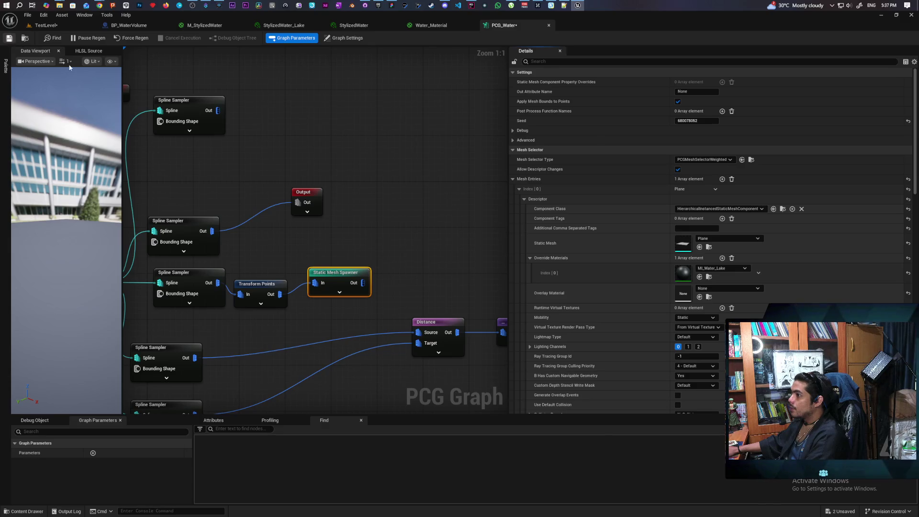
pyautogui.hotkey('ctrl', 's')
# Back in TestLevel, inspect the dark lake up close and select M_Water in the Content Drawer.
pyautogui.click(46, 25)
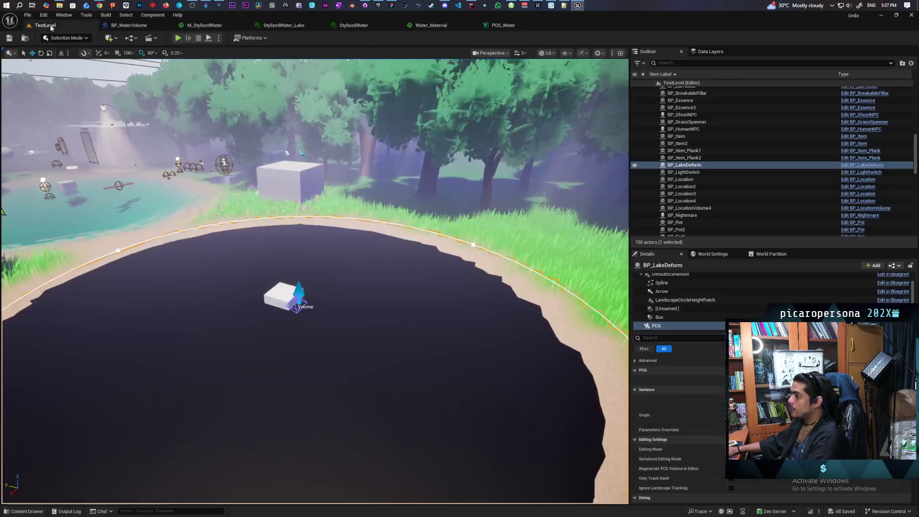
pyautogui.moveTo(316, 282)
pyautogui.mouseDown()
pyautogui.moveTo(316, 268)
pyautogui.moveTo(325, 287)
pyautogui.moveTo(345, 287)
pyautogui.moveTo(345, 311)
pyautogui.moveTo(321, 287)
pyautogui.moveTo(316, 316)
pyautogui.moveTo(299, 301)
pyautogui.mouseUp()
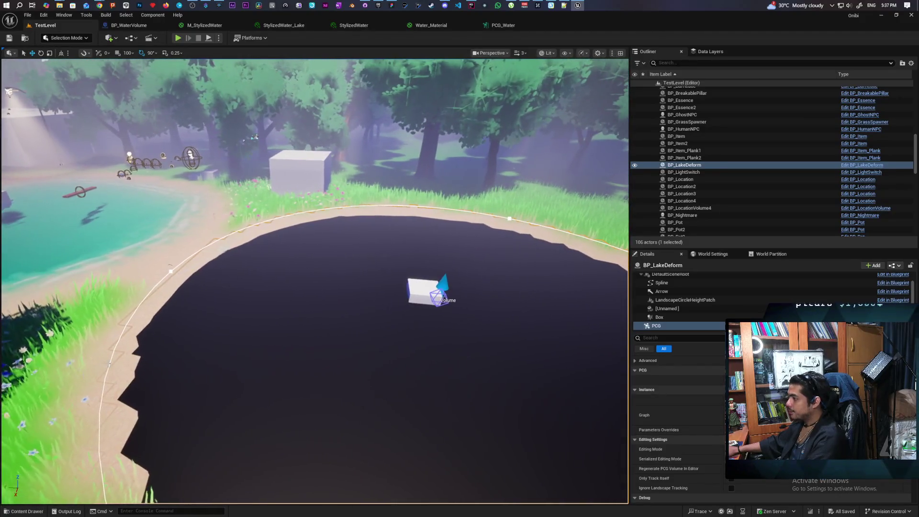
pyautogui.hotkey('ctrl', 'space')
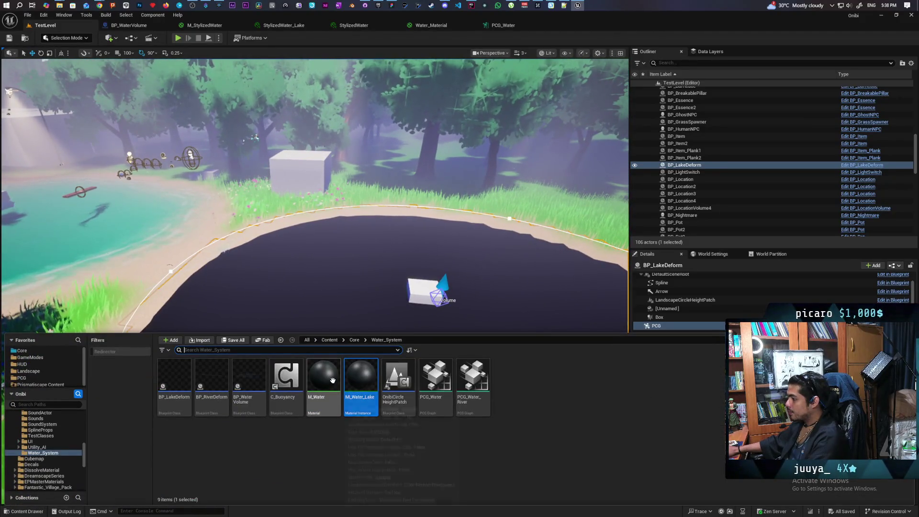
pyautogui.click(333, 382)
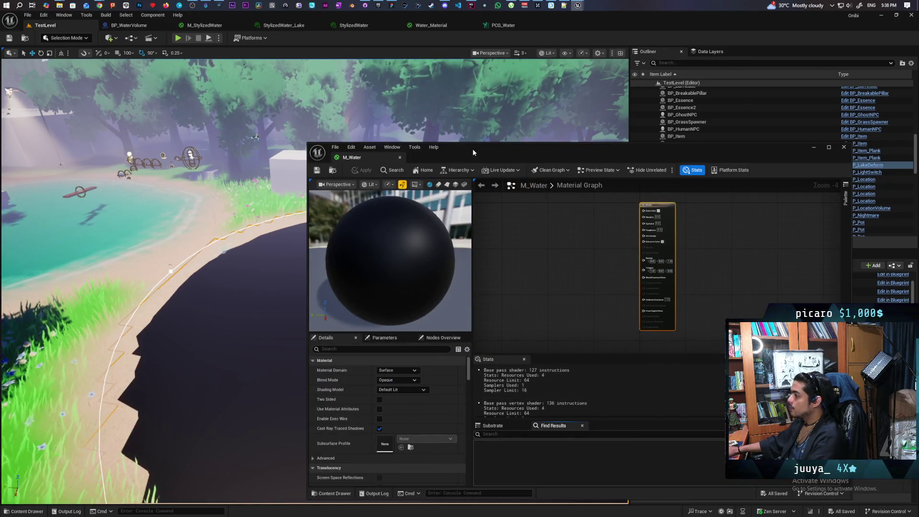
# Set M_Water's Shading Model to SingleLayerWater and Blend Mode to Masked.
pyautogui.moveTo(473, 149); pyautogui.dragTo(624, 87)
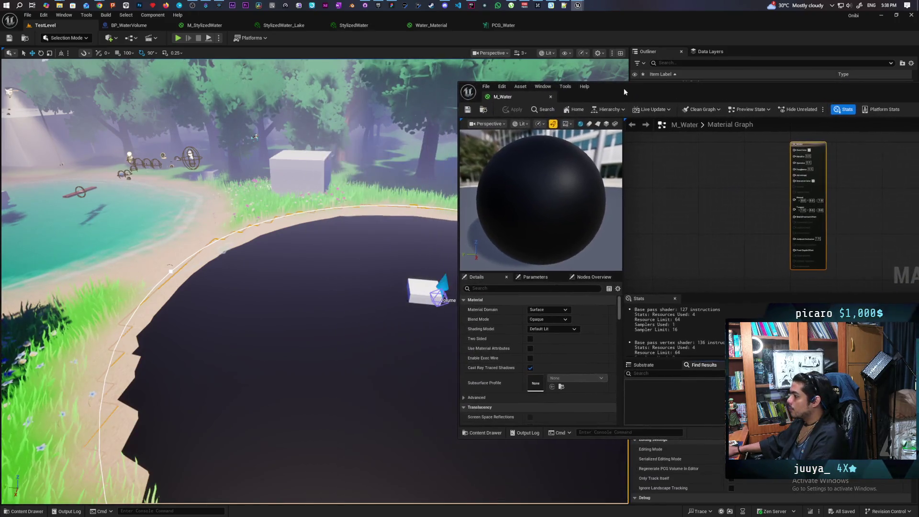
pyautogui.click(556, 328)
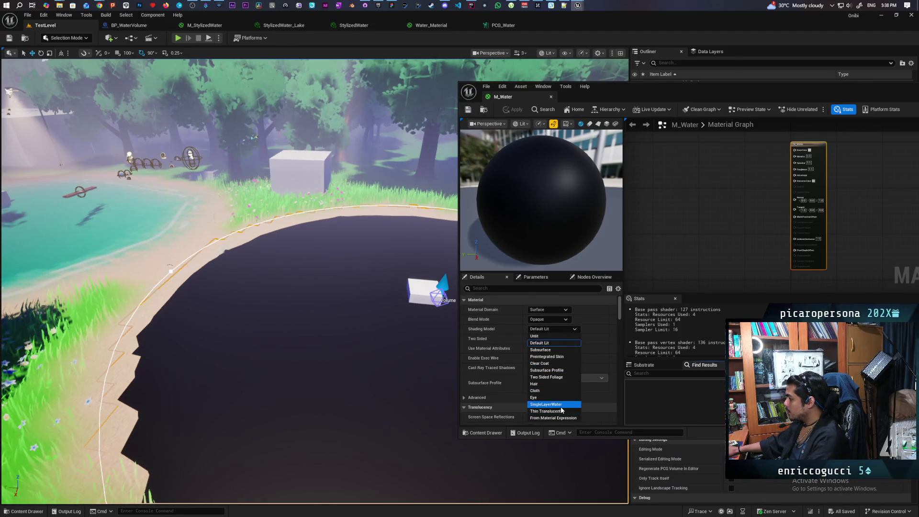
pyautogui.click(545, 404)
pyautogui.click(565, 320)
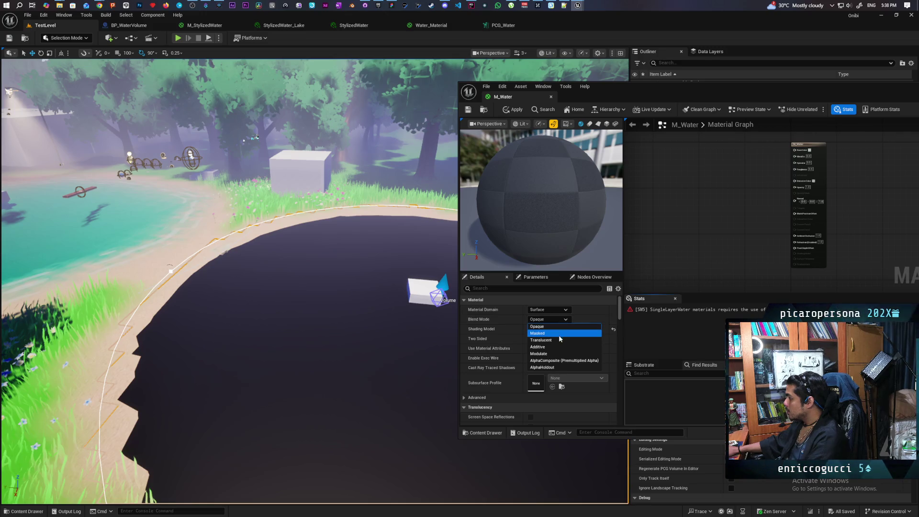
pyautogui.click(559, 333)
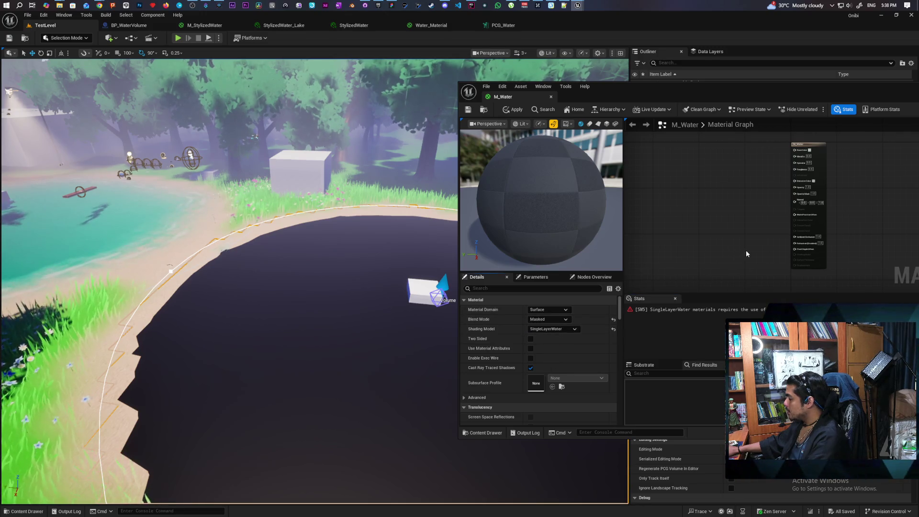
# Add a Single Layer Water Material node to M_Water and place it near the output.
pyautogui.rightClick(689, 250)
pyautogui.write('single layer')
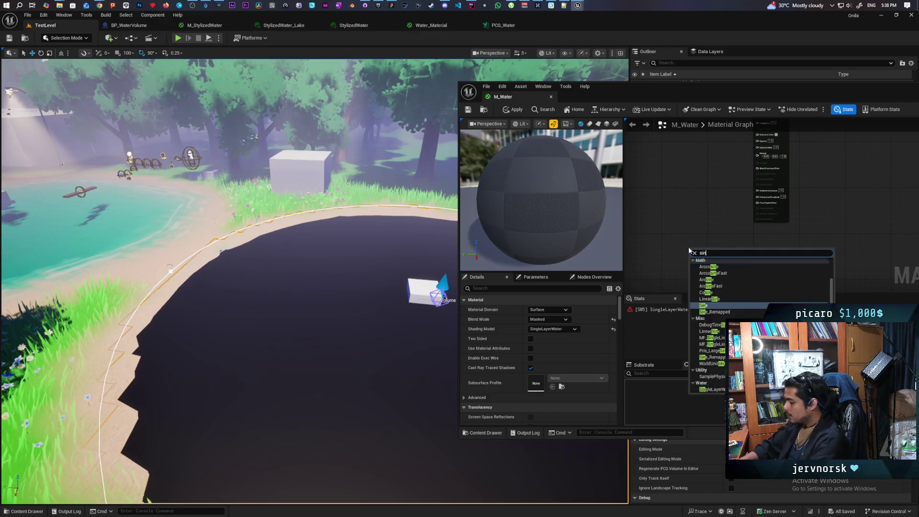
pyautogui.press('Return')
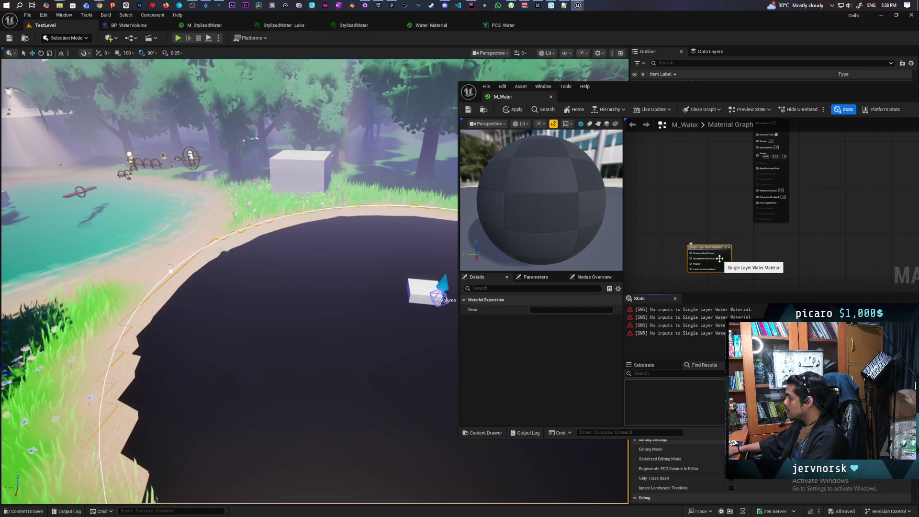
pyautogui.moveTo(695, 261); pyautogui.dragTo(732, 253)
pyautogui.scroll(2, 722, 260)
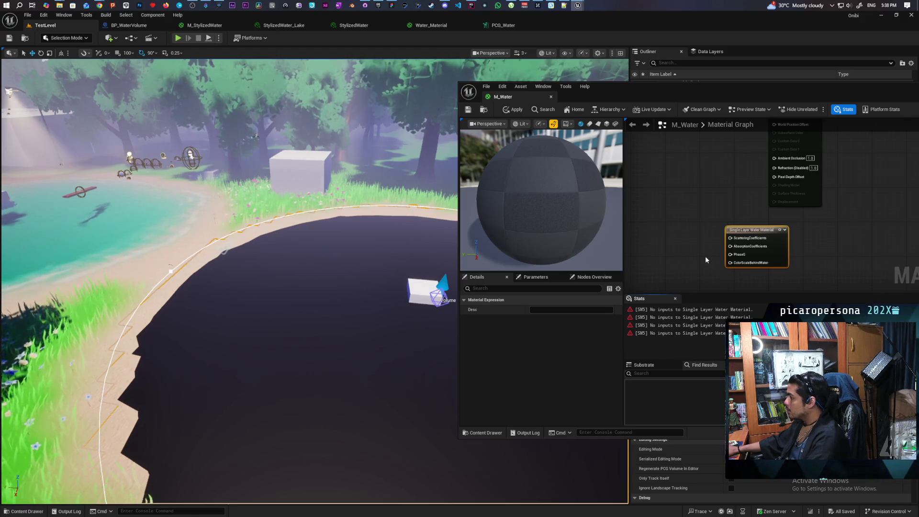
pyautogui.moveTo(310, 310); pyautogui.dragTo(282, 301)
pyautogui.moveTo(230, 287); pyautogui.dragTo(192, 258)
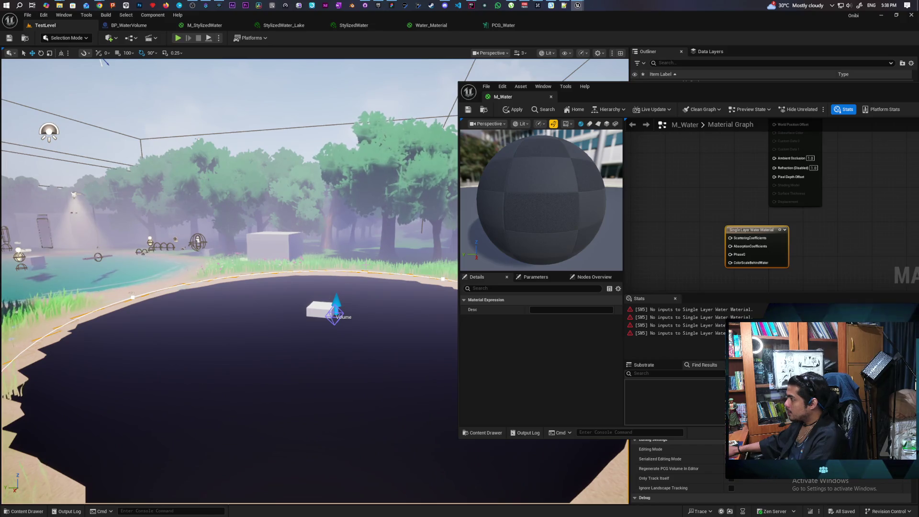
# Open Water_Material alongside M_Water and select its Anisotropy parameter node.
pyautogui.click(431, 28)
pyautogui.moveTo(629, 91); pyautogui.dragTo(508, 349)
pyautogui.moveTo(621, 162); pyautogui.dragTo(621, 129)
pyautogui.scroll(9, 621, 130)
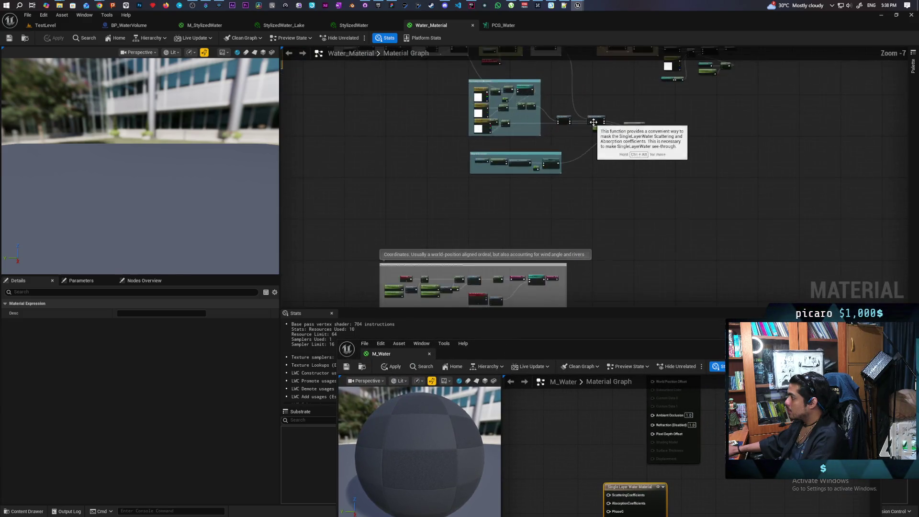
pyautogui.moveTo(670, 241); pyautogui.dragTo(672, 248)
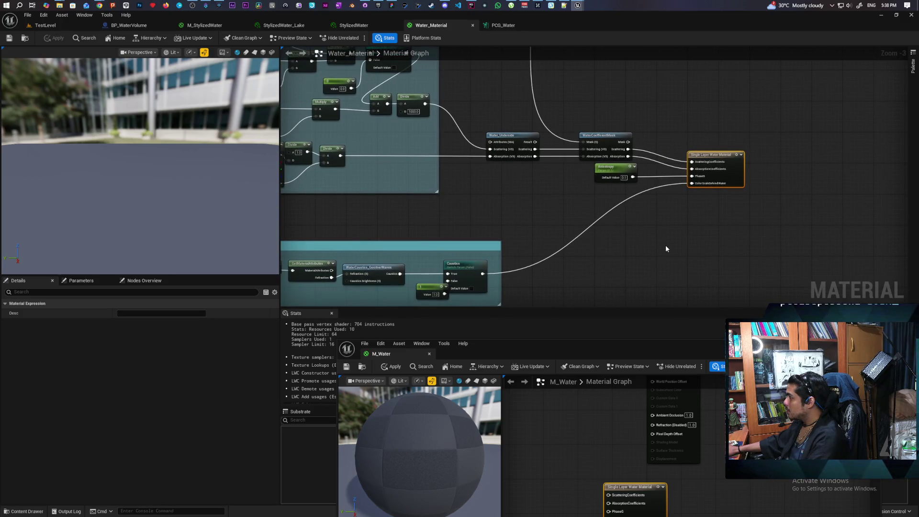
pyautogui.click(617, 178)
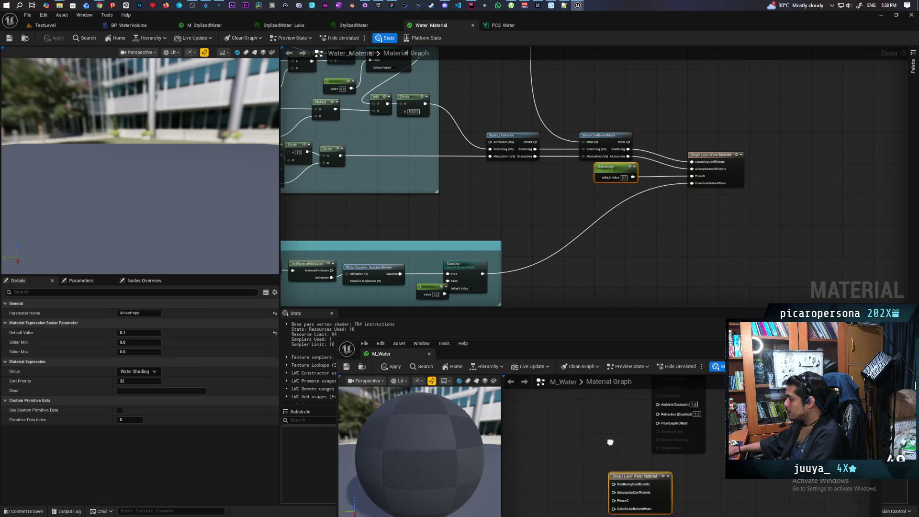
# Paste the Anisotropy parameter (0.1) into M_Water and wire it to PhaseG.
pyautogui.hotkey('ctrl', 'v')
pyautogui.moveTo(598, 481)
pyautogui.mouseDown()
pyautogui.moveTo(580, 463)
pyautogui.moveTo(636, 479)
pyautogui.moveTo(625, 466)
pyautogui.mouseUp()
pyautogui.moveTo(596, 289); pyautogui.dragTo(781, 200)
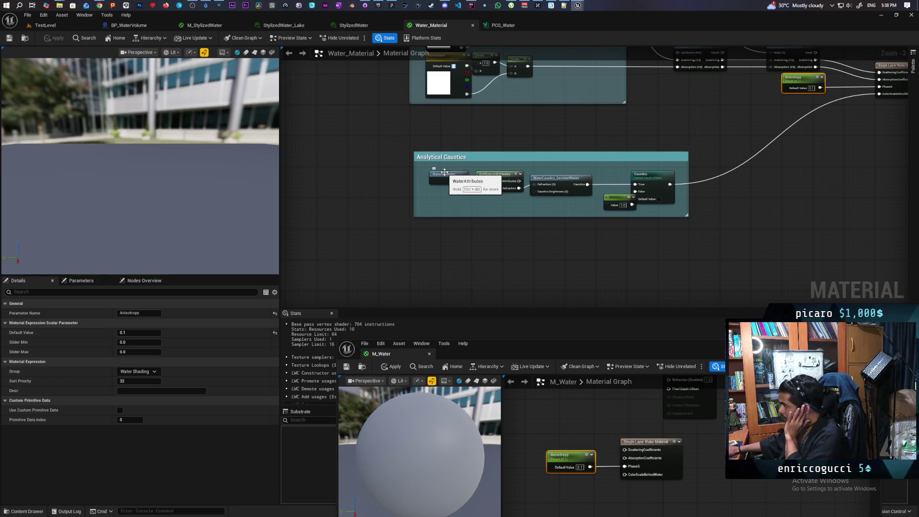
# Inspect Water_Material's Analytical Caustics WaterAttributes node, then switch to M_StylizedWater.
pyautogui.click(438, 181)
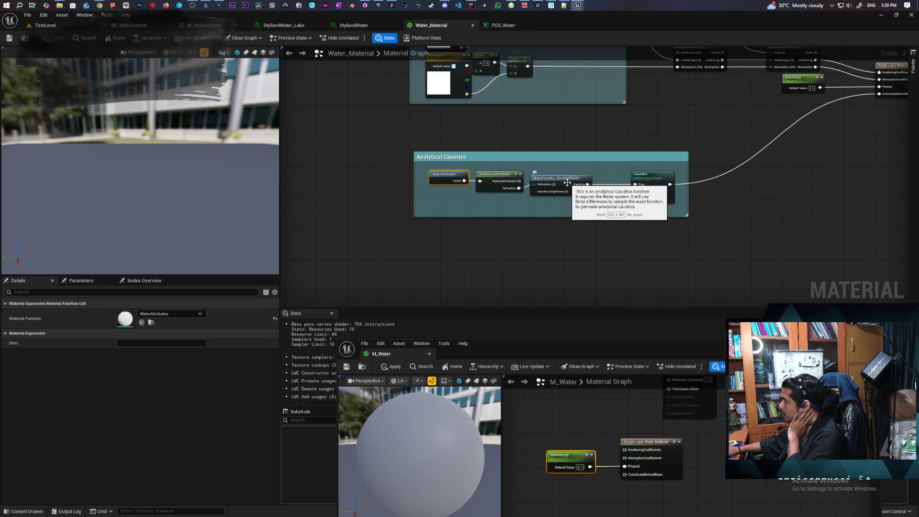
pyautogui.moveTo(725, 179); pyautogui.dragTo(610, 200)
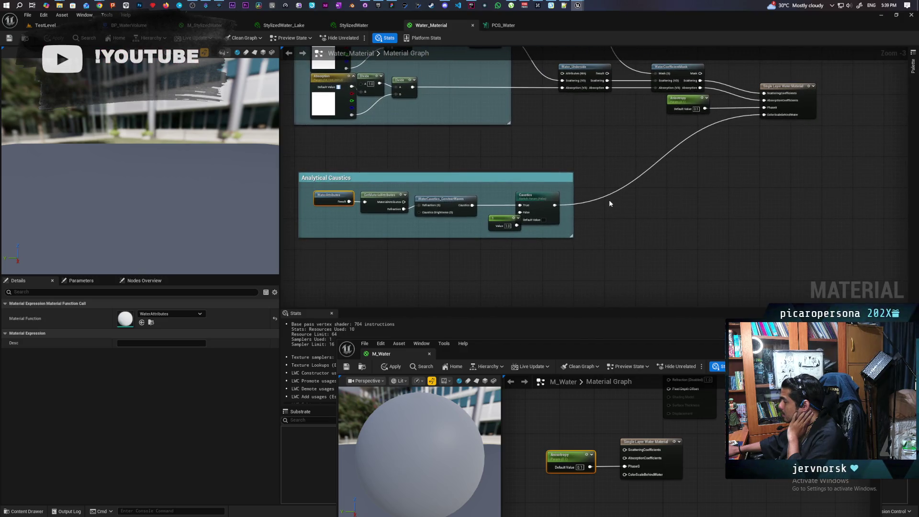
pyautogui.scroll(-1, 764, 126)
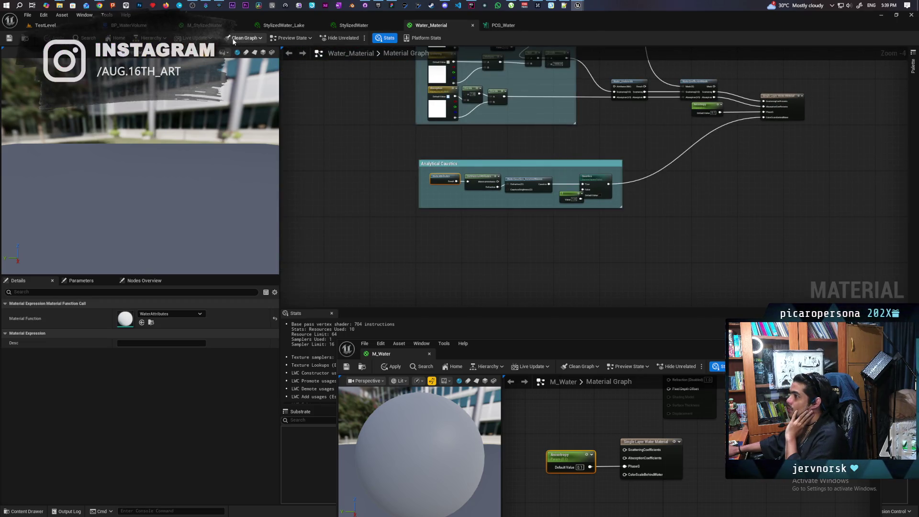
pyautogui.click(239, 25)
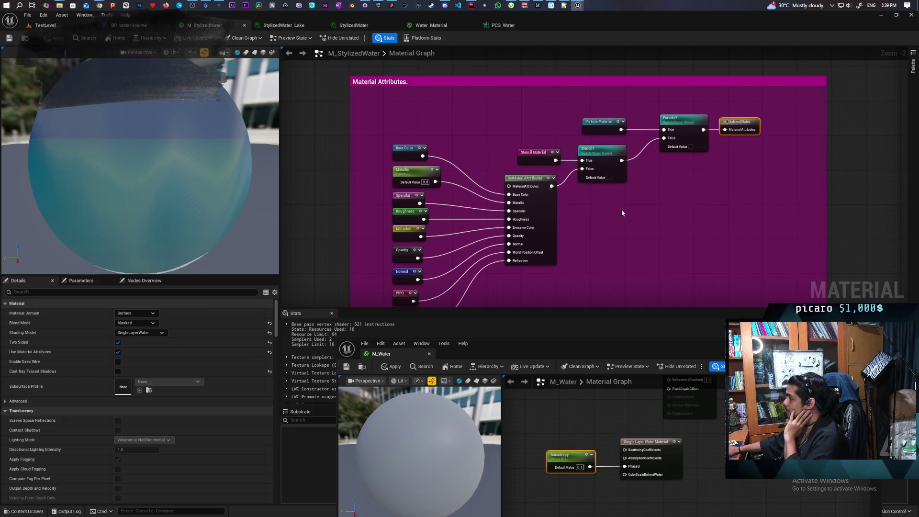
pyautogui.scroll(-7, 621, 209)
pyautogui.moveTo(625, 137); pyautogui.dragTo(676, 127)
pyautogui.moveTo(782, 196); pyautogui.dragTo(737, 123)
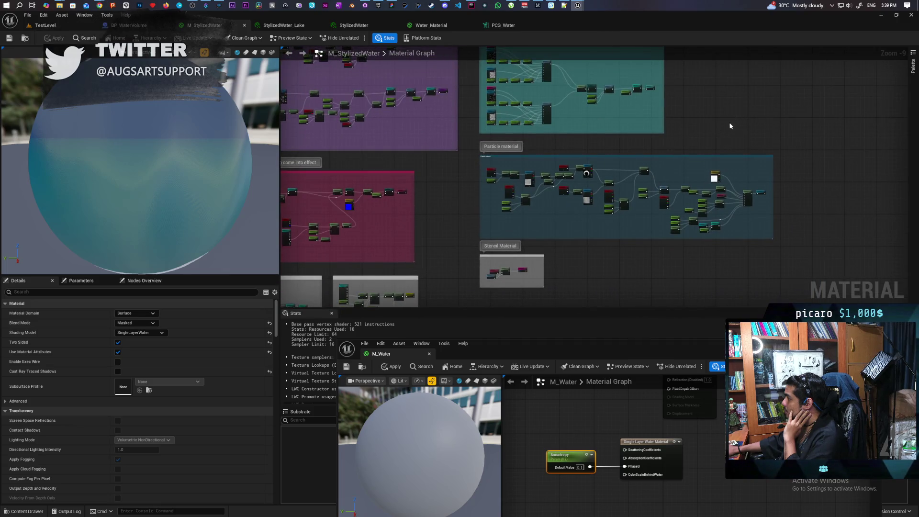
pyautogui.moveTo(459, 306)
pyautogui.mouseDown()
pyautogui.moveTo(554, 187)
pyautogui.moveTo(653, 107)
pyautogui.moveTo(799, 82)
pyautogui.mouseUp()
pyautogui.moveTo(505, 146)
pyautogui.mouseDown()
pyautogui.moveTo(662, 123)
pyautogui.moveTo(719, 213)
pyautogui.moveTo(699, 257)
pyautogui.mouseUp()
pyautogui.moveTo(764, 188); pyautogui.dragTo(741, 240)
pyautogui.moveTo(734, 127); pyautogui.dragTo(703, 220)
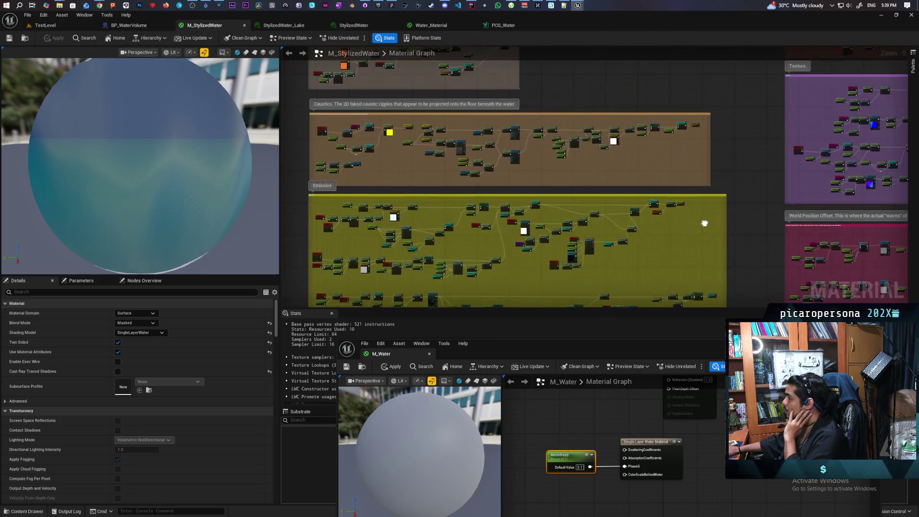
pyautogui.moveTo(720, 129); pyautogui.dragTo(729, 238)
pyautogui.scroll(6, 554, 162)
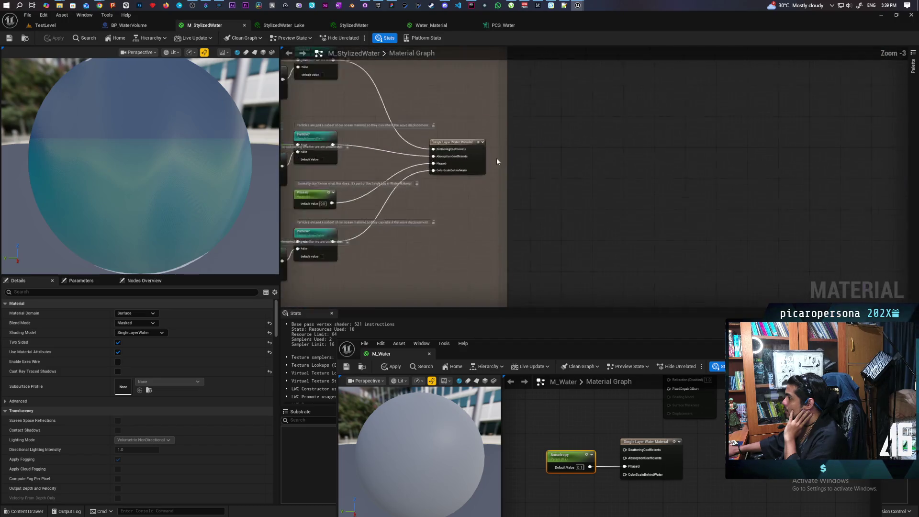
pyautogui.moveTo(674, 216); pyautogui.dragTo(698, 188)
pyautogui.scroll(1, 697, 187)
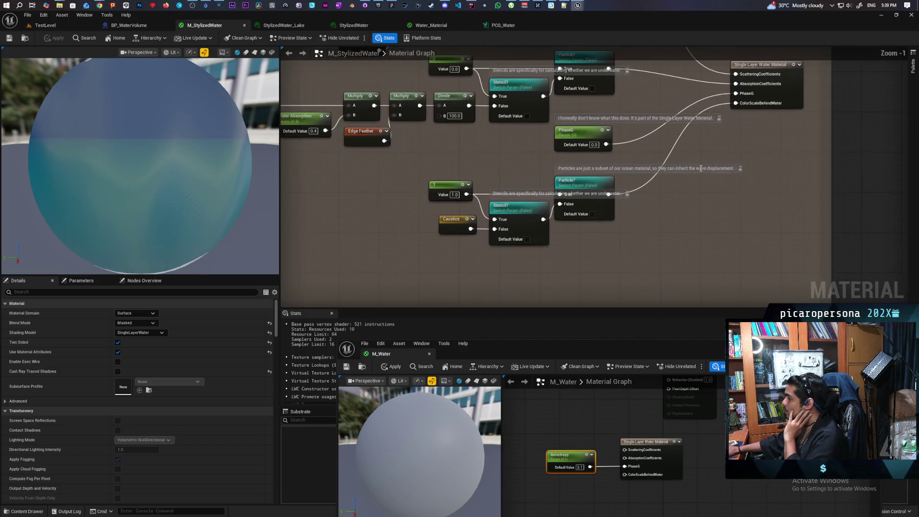
pyautogui.scroll(1, 700, 183)
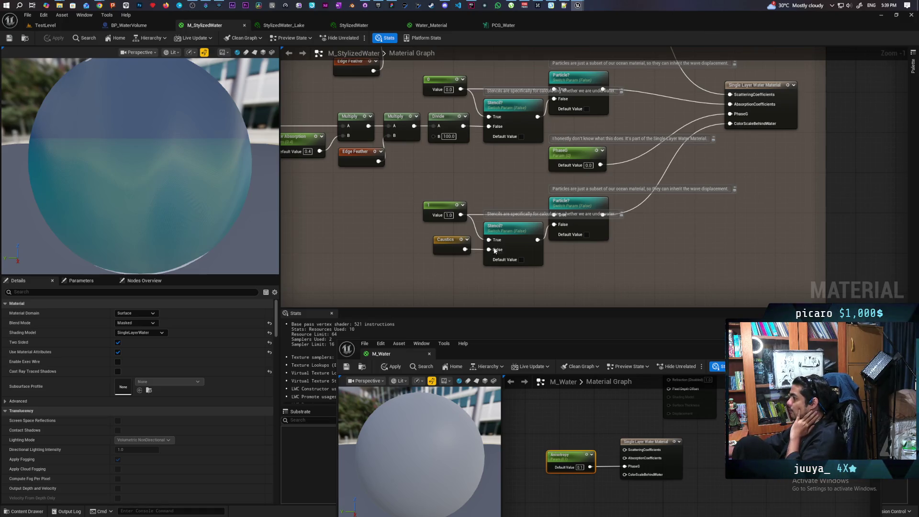
pyautogui.click(441, 252)
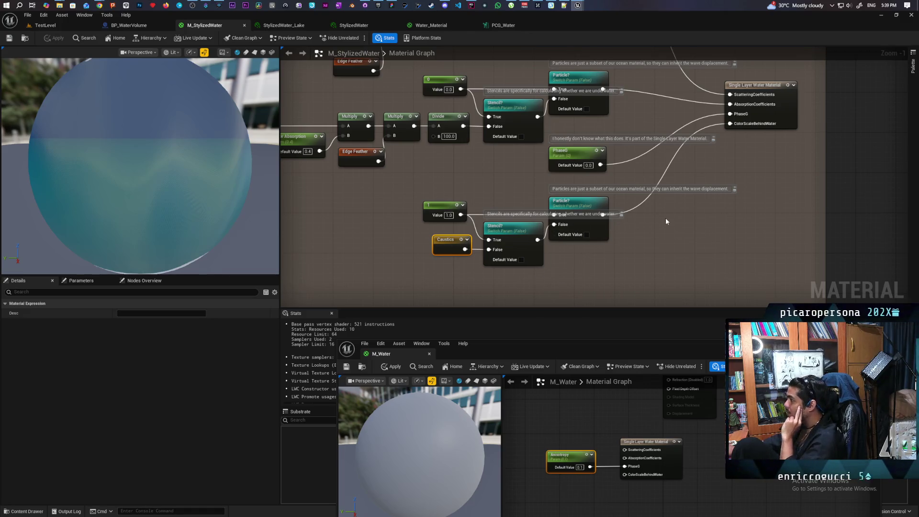
pyautogui.scroll(1, 601, 198)
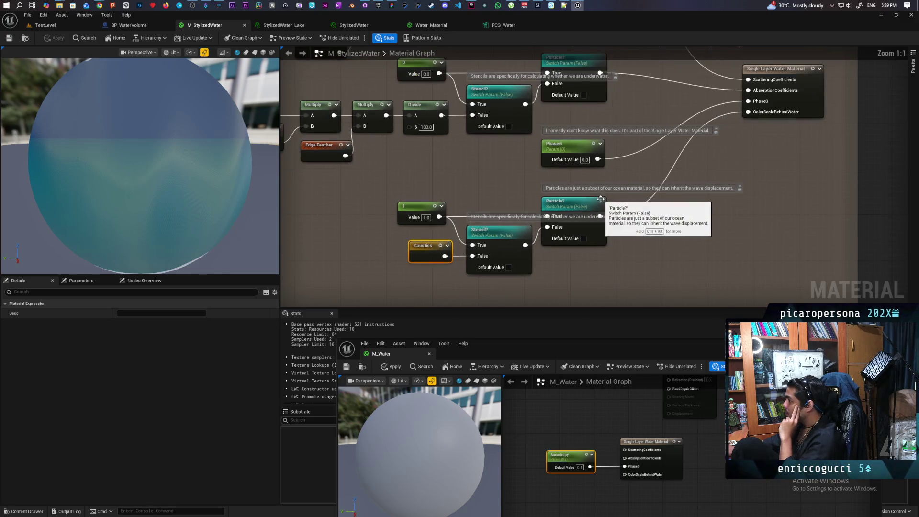
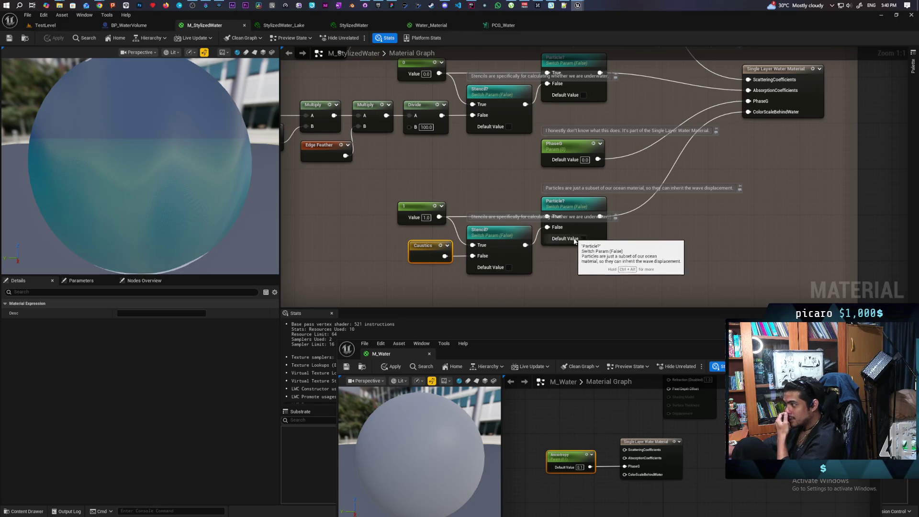
# Inspect the Caustics reroute declaration and pan across the caustics texture, BumpOffset and River nodes.
pyautogui.click(432, 254)
pyautogui.scroll(-6, 431, 254)
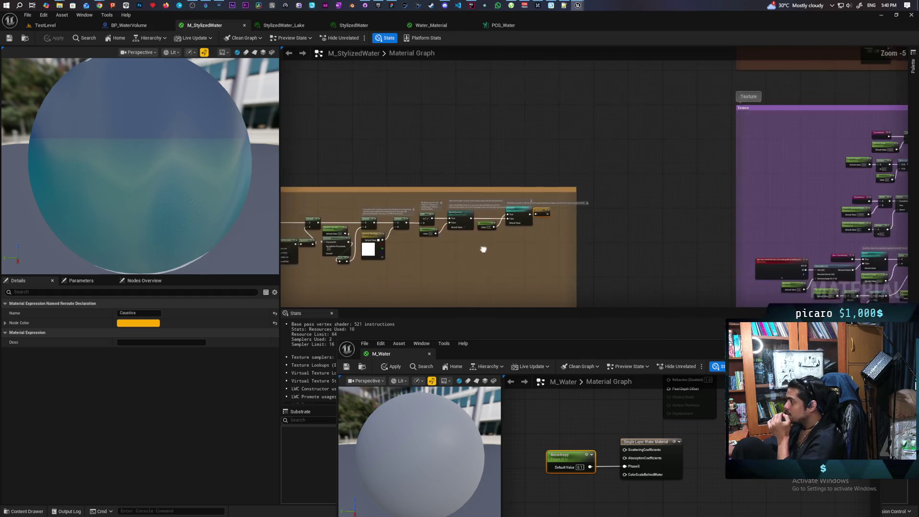
pyautogui.scroll(2, 574, 220)
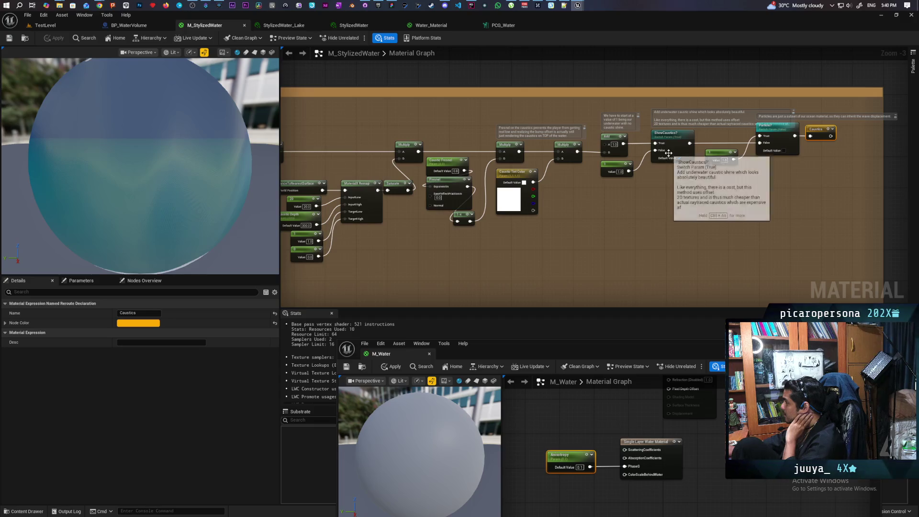
pyautogui.moveTo(668, 153)
pyautogui.mouseDown()
pyautogui.moveTo(859, 124)
pyautogui.moveTo(682, 231)
pyautogui.mouseUp()
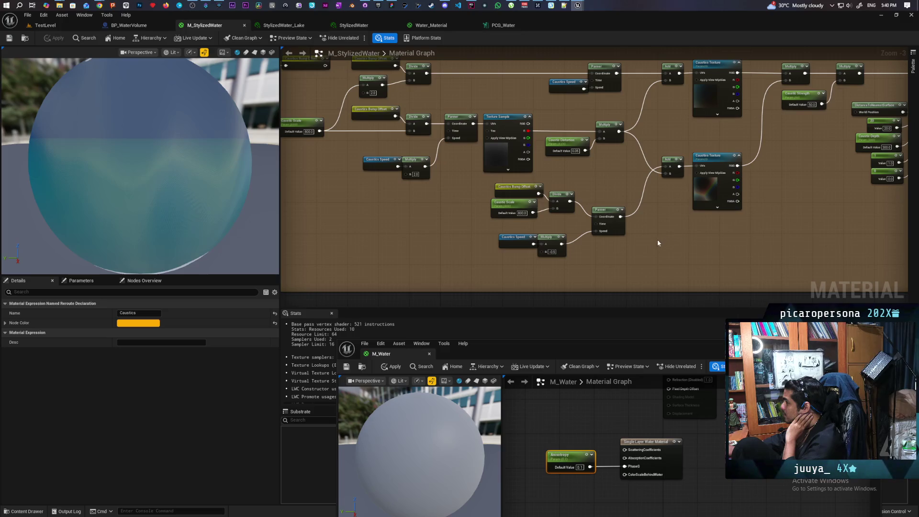
pyautogui.moveTo(470, 203); pyautogui.dragTo(800, 252)
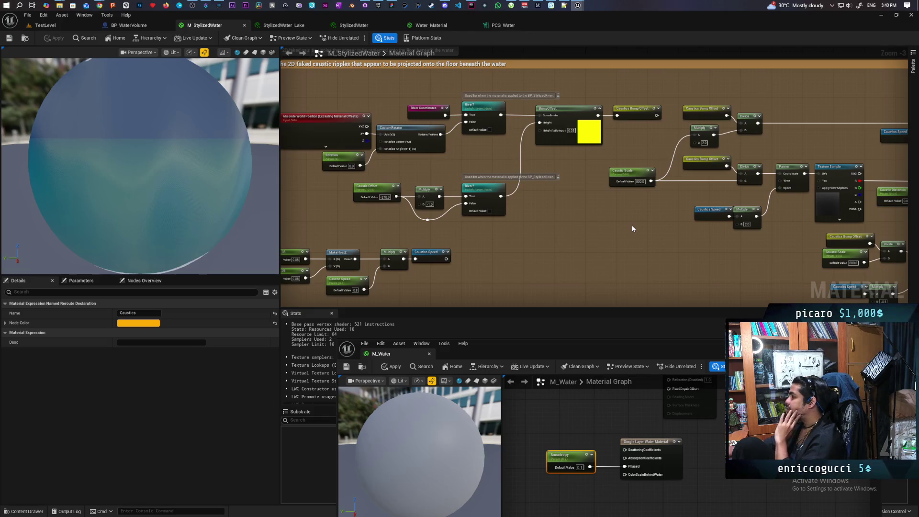
pyautogui.moveTo(557, 234); pyautogui.dragTo(666, 212)
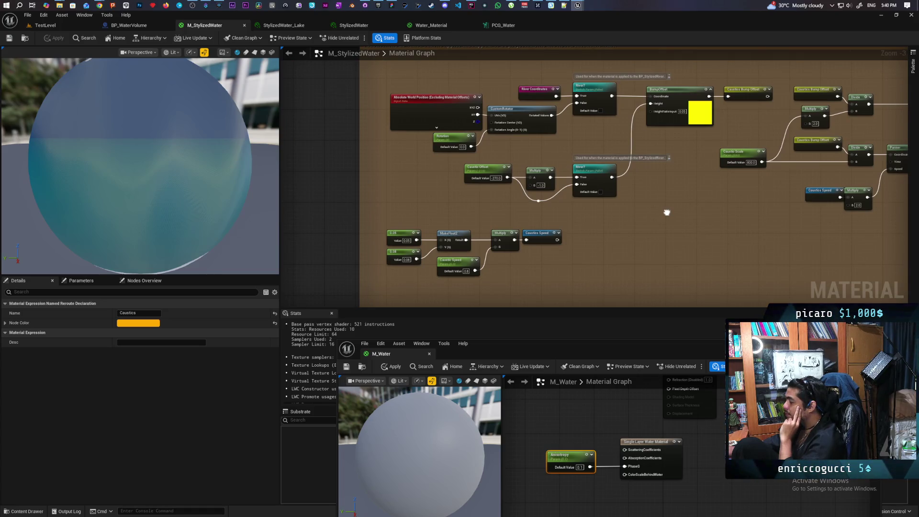
pyautogui.moveTo(667, 212); pyautogui.dragTo(666, 212)
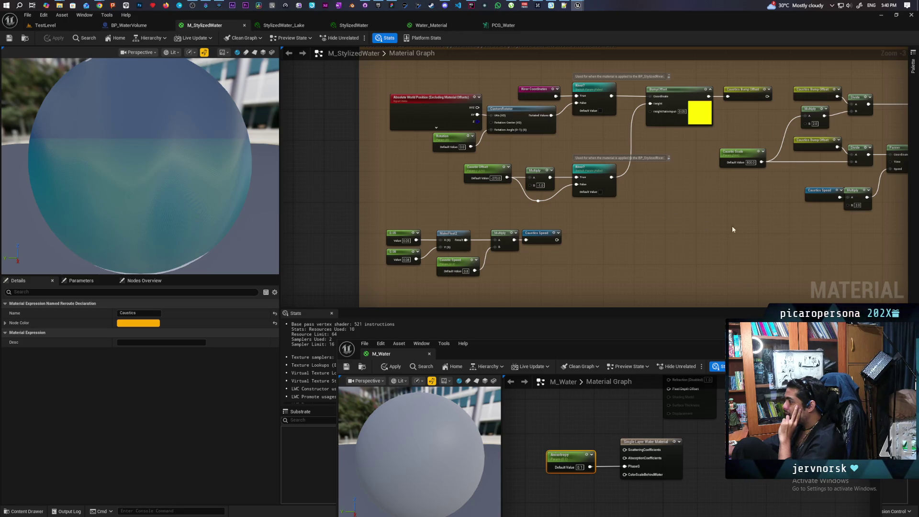
# Marquee-select every node inside the Caustics comment box of M_StylizedWater.
pyautogui.scroll(-4, 595, 218)
pyautogui.scroll(-2, 605, 210)
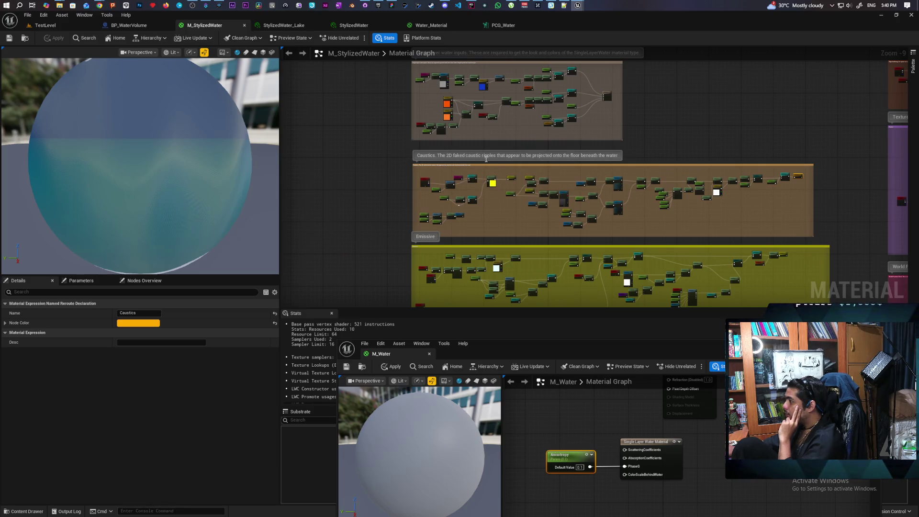
pyautogui.moveTo(393, 165); pyautogui.dragTo(818, 232)
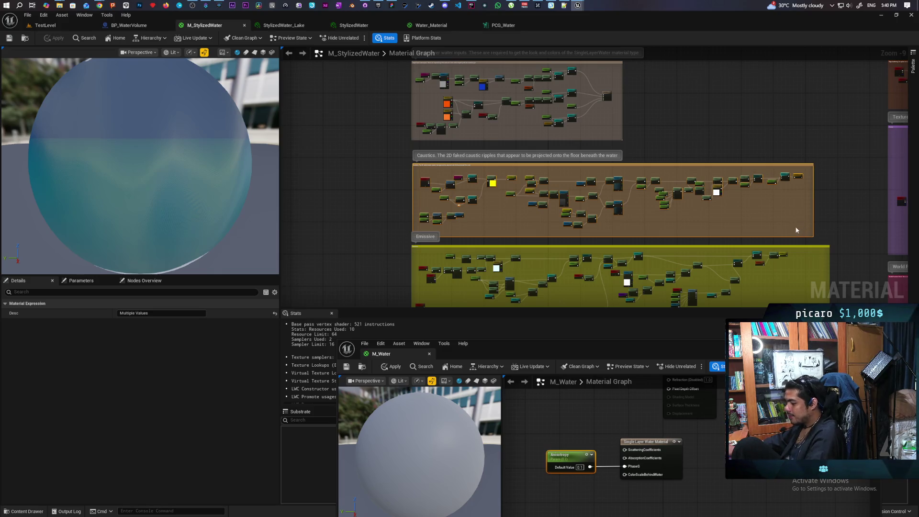
pyautogui.scroll(4, 793, 179)
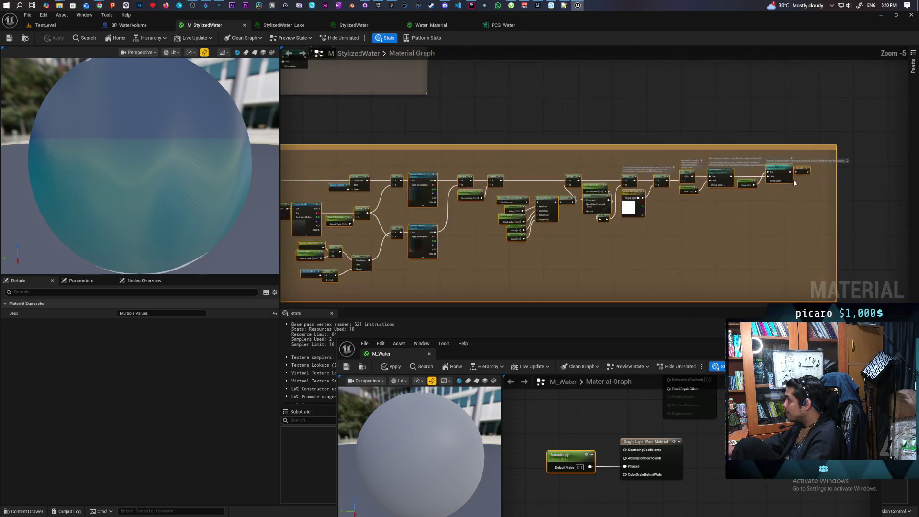
pyautogui.scroll(-2, 793, 189)
# Bring the M_Water editor forward and paste the copied Caustics section into it.
pyautogui.moveTo(640, 353); pyautogui.dragTo(649, 132)
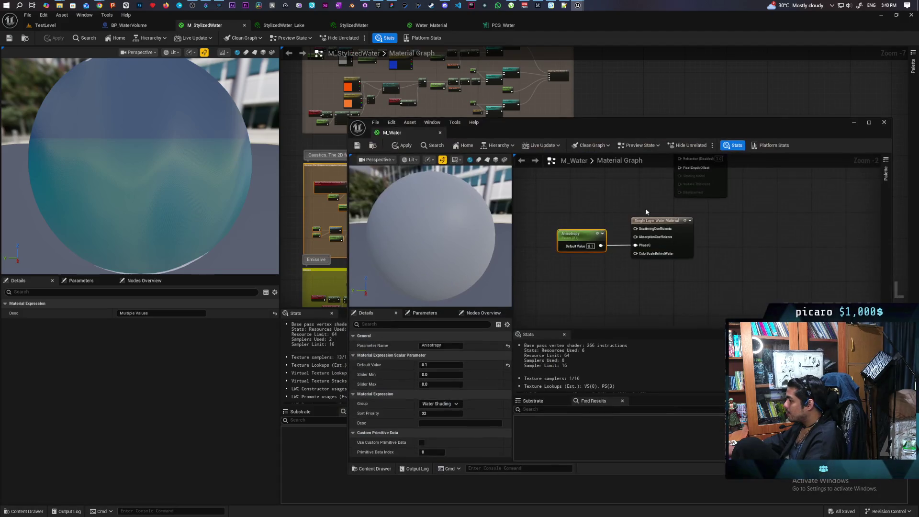
pyautogui.scroll(-5, 648, 211)
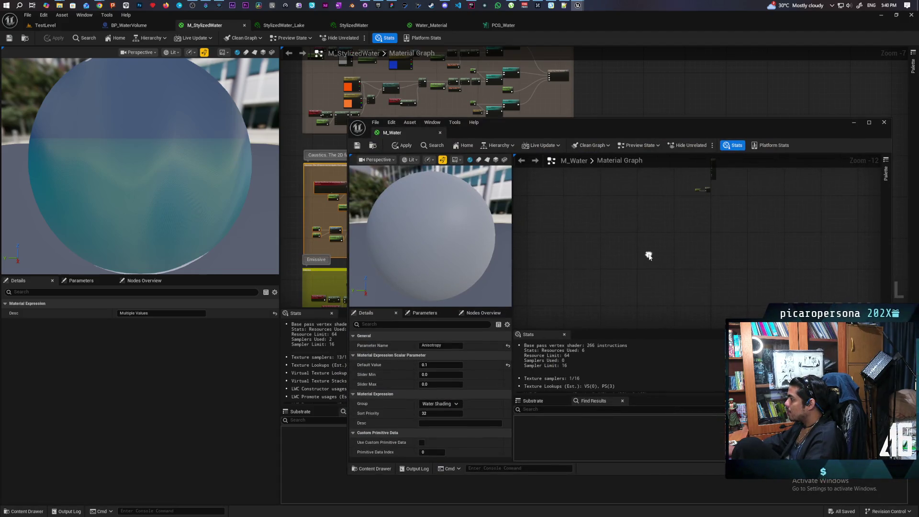
pyautogui.hotkey('ctrl', 'v')
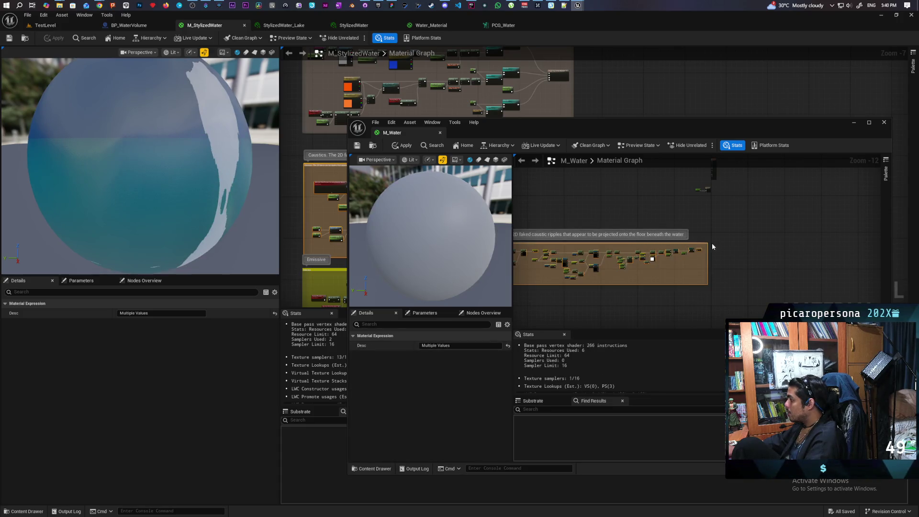
pyautogui.scroll(5, 739, 207)
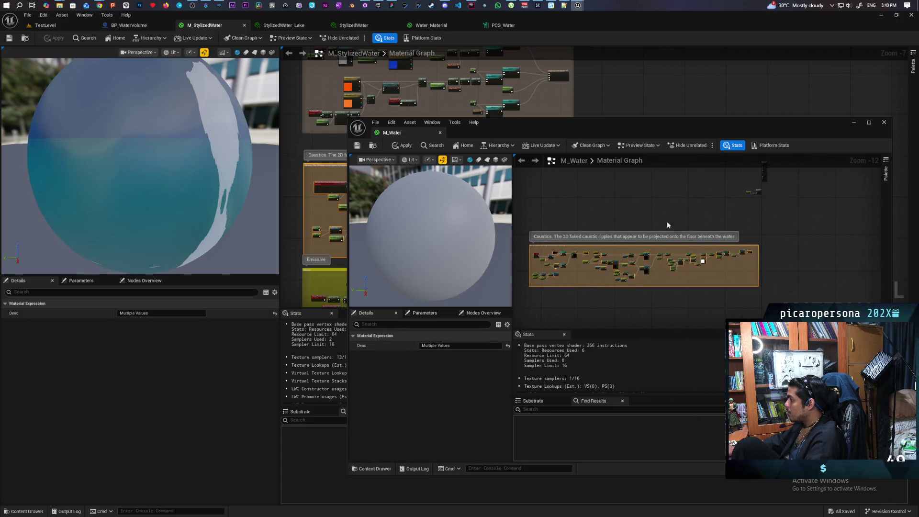
pyautogui.scroll(3, 748, 228)
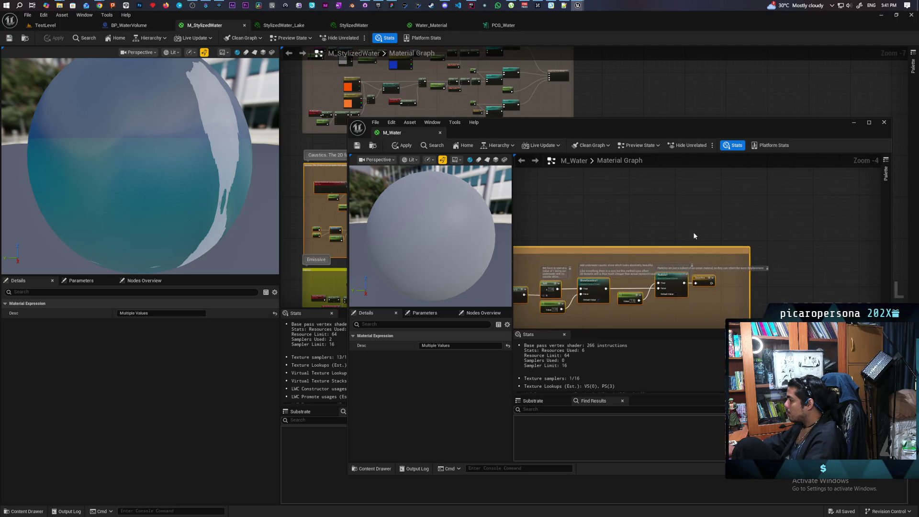
# Add a Caustics reroute wired into the water output's ColorScaleBehindWater input.
pyautogui.moveTo(670, 278); pyautogui.dragTo(634, 284)
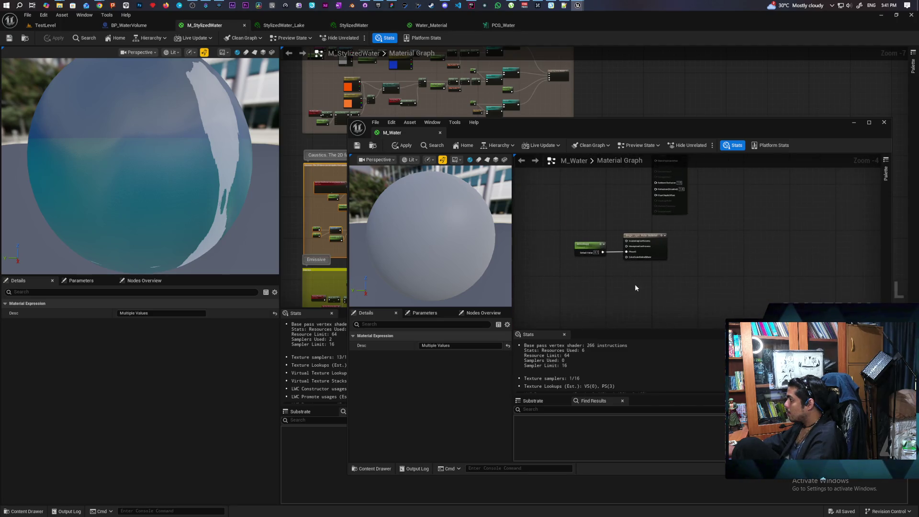
pyautogui.scroll(2, 634, 284)
pyautogui.moveTo(669, 245); pyautogui.dragTo(633, 277)
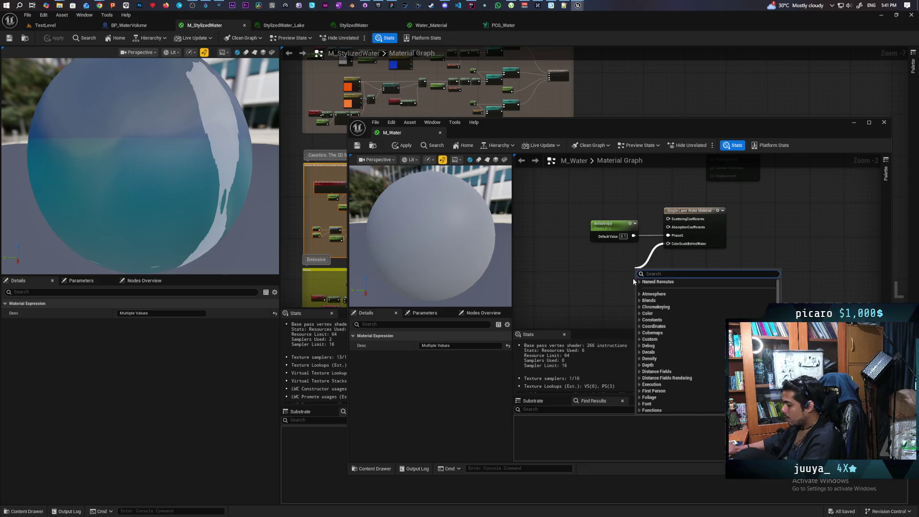
pyautogui.write('causti')
pyautogui.press('Return')
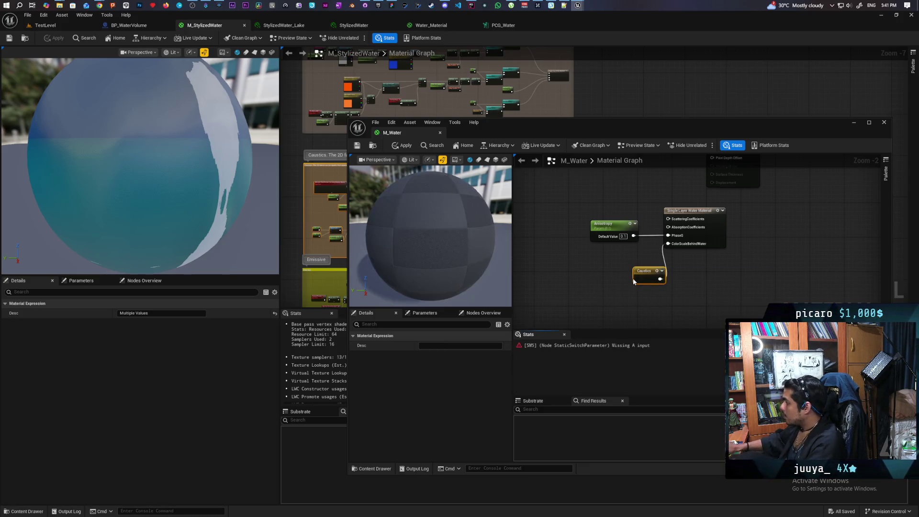
pyautogui.moveTo(644, 276); pyautogui.dragTo(623, 266)
pyautogui.scroll(-4, 622, 321)
# Paste the full Caustics block, wire CustomRotator's Rotated Values into the River switch, and apply.
pyautogui.hotkey('ctrl', 'v')
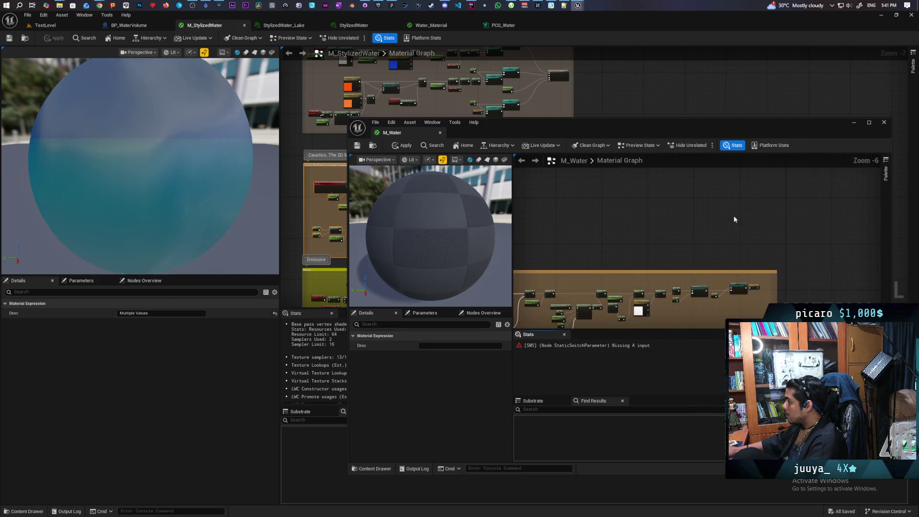
pyautogui.moveTo(685, 203)
pyautogui.mouseDown()
pyautogui.moveTo(701, 174)
pyautogui.moveTo(698, 228)
pyautogui.moveTo(651, 224)
pyautogui.mouseUp()
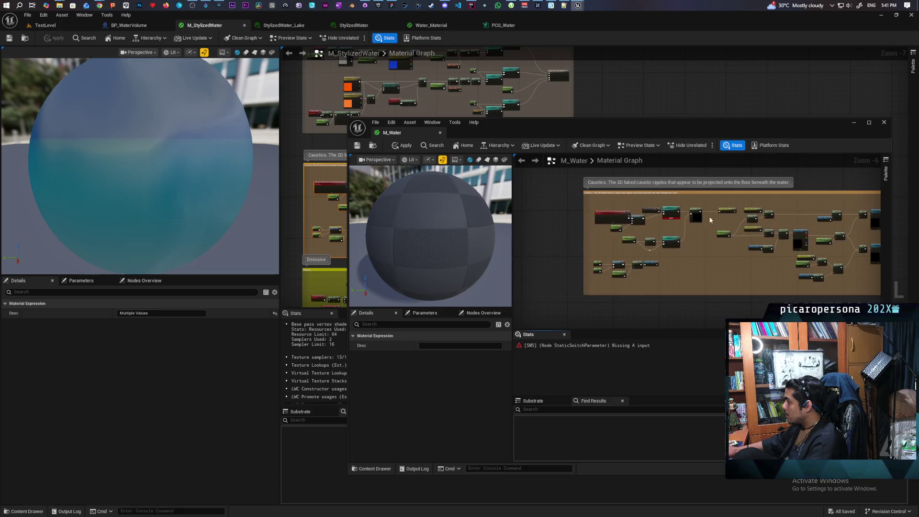
pyautogui.scroll(6, 655, 226)
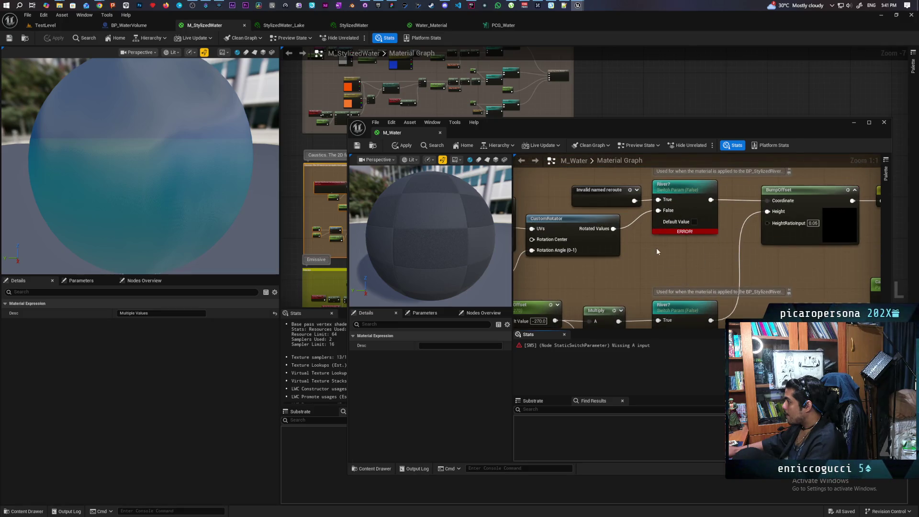
pyautogui.moveTo(656, 248); pyautogui.dragTo(651, 271)
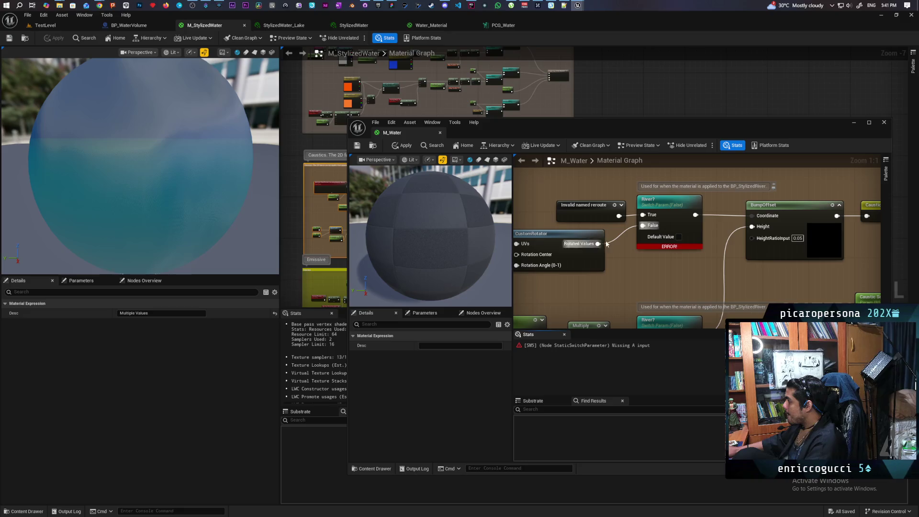
pyautogui.moveTo(598, 244); pyautogui.dragTo(751, 215)
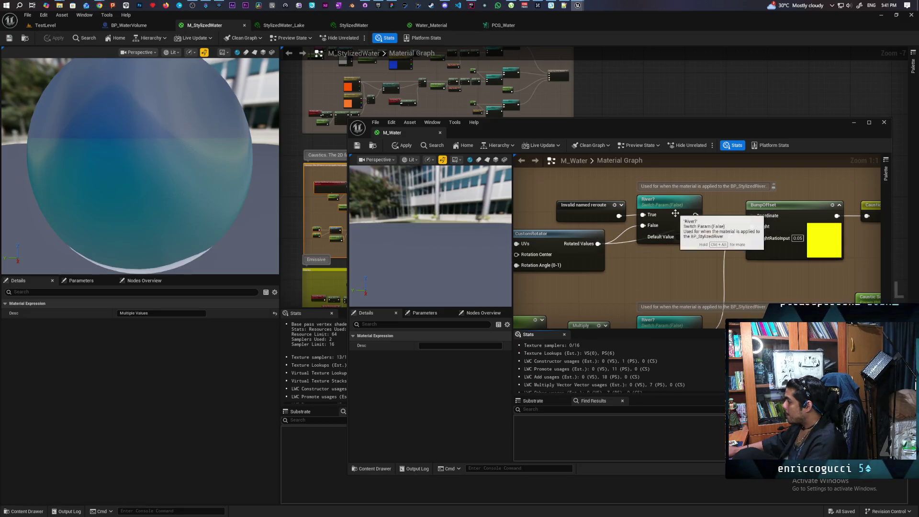
pyautogui.click(402, 145)
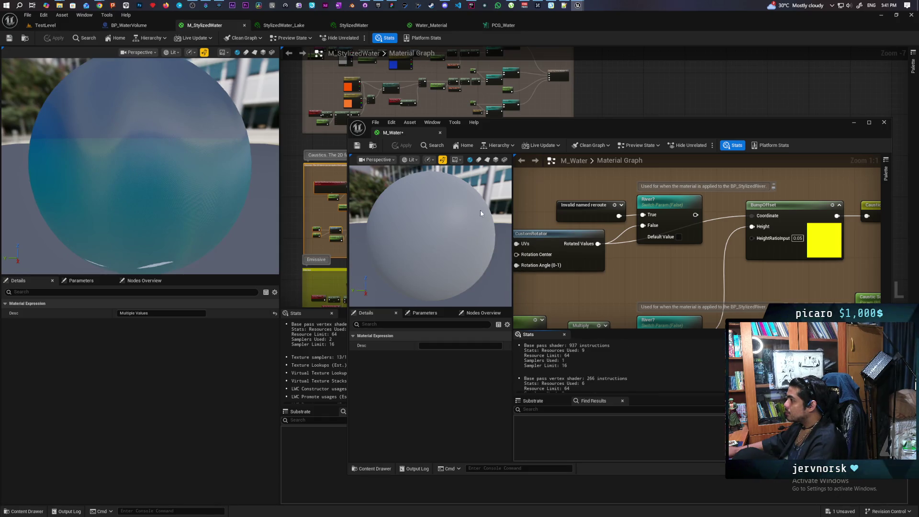
# Check the TestLevel view, return to M_StylizedWater, and reposition the M_Water window.
pyautogui.scroll(-4, 547, 278)
pyautogui.scroll(-4, 547, 277)
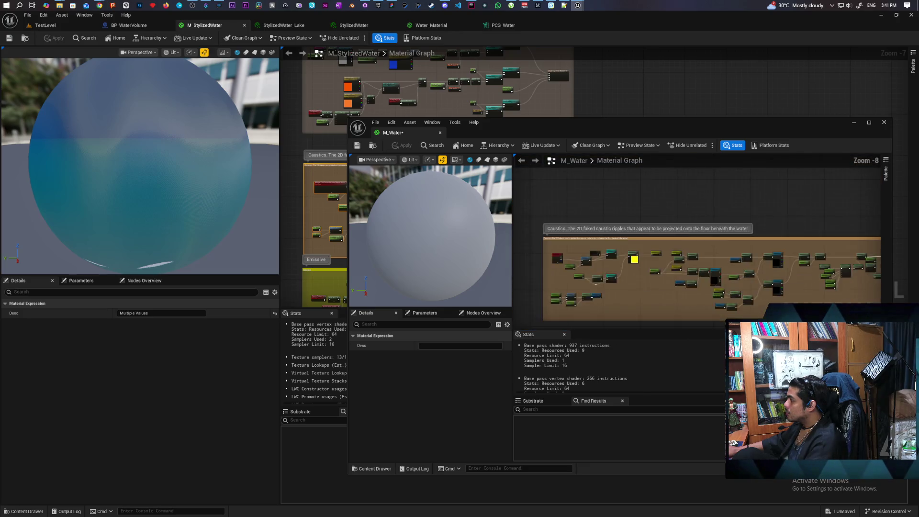
pyautogui.scroll(4, 658, 243)
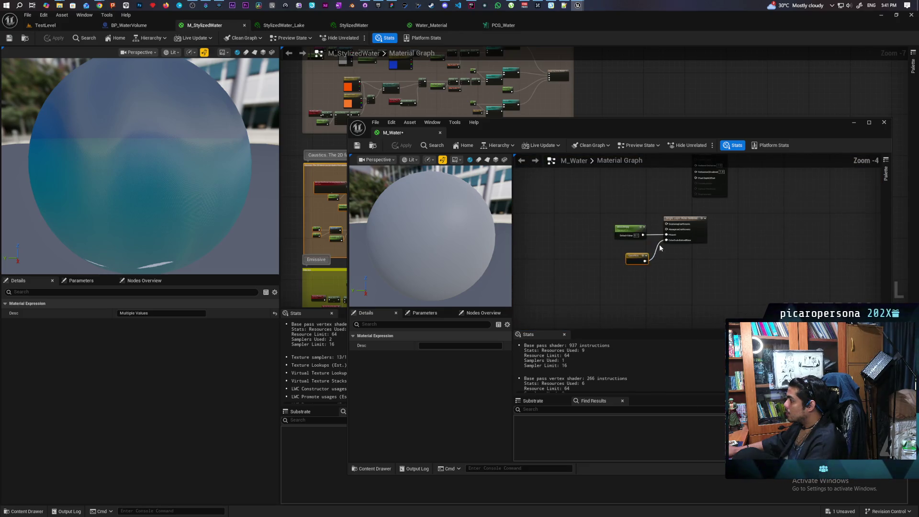
pyautogui.click(67, 27)
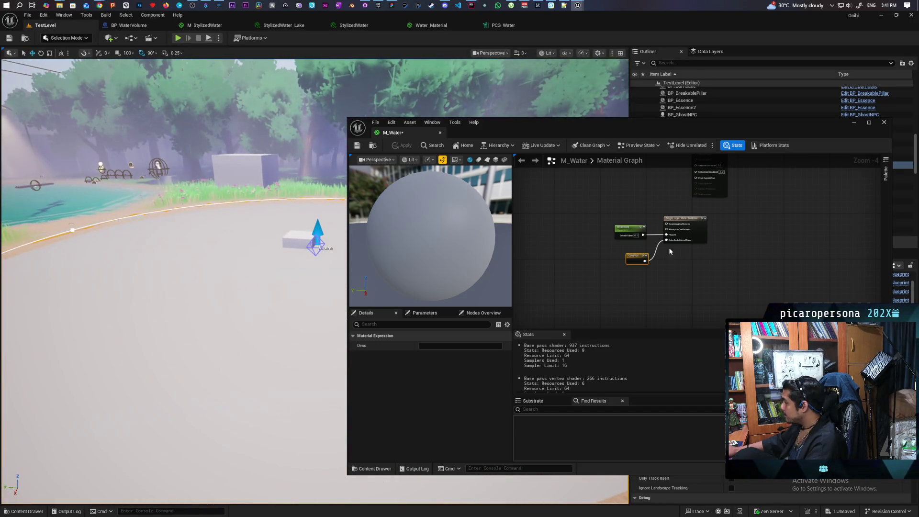
pyautogui.scroll(3, 672, 245)
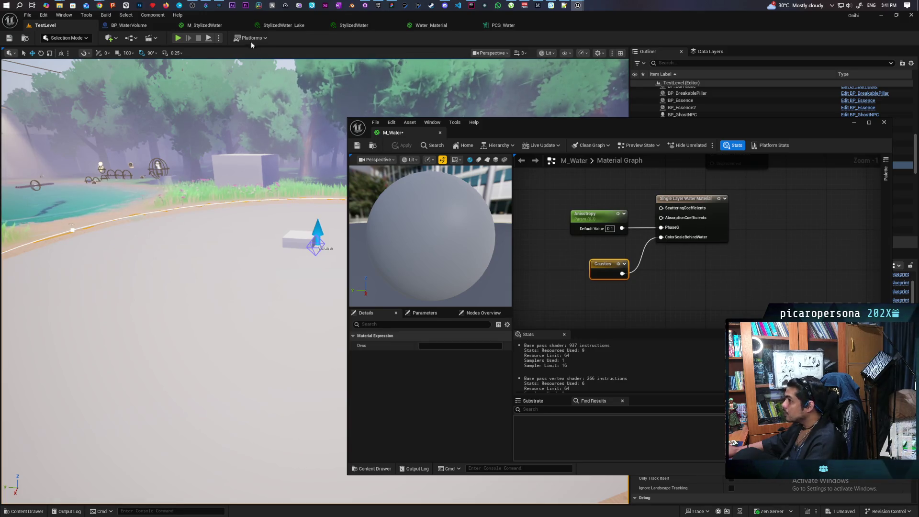
pyautogui.click(204, 25)
pyautogui.moveTo(526, 125)
pyautogui.mouseDown()
pyautogui.moveTo(641, 115)
pyautogui.moveTo(438, 119)
pyautogui.moveTo(450, 134)
pyautogui.mouseUp()
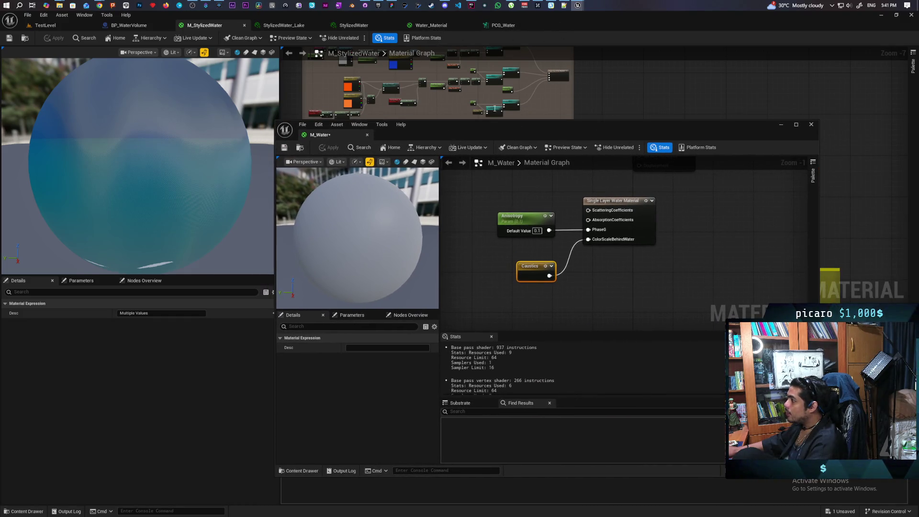
# Open the reference Water_Material graph and survey its Scattering, Fluid Simulation and Caustics groups.
pyautogui.click(447, 27)
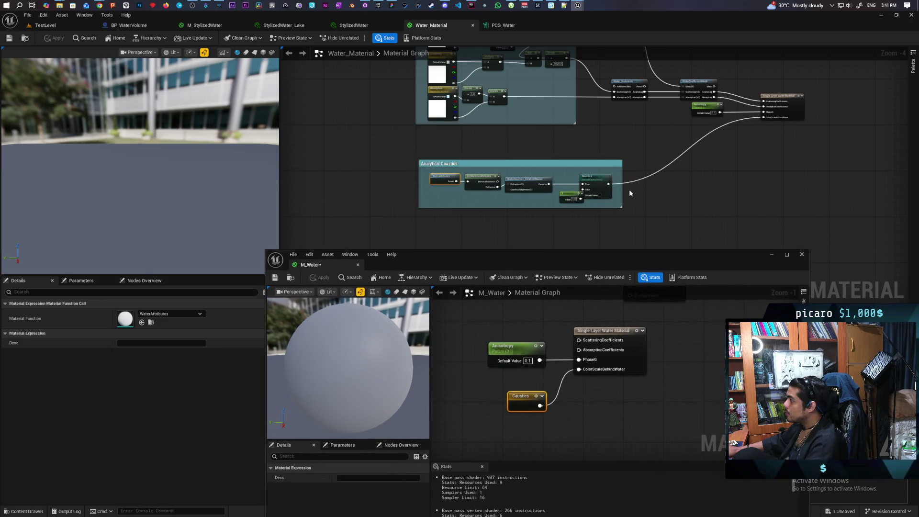
pyautogui.moveTo(564, 209)
pyautogui.mouseDown()
pyautogui.moveTo(551, 237)
pyautogui.moveTo(639, 206)
pyautogui.moveTo(484, 190)
pyautogui.moveTo(548, 249)
pyautogui.moveTo(559, 132)
pyautogui.mouseUp()
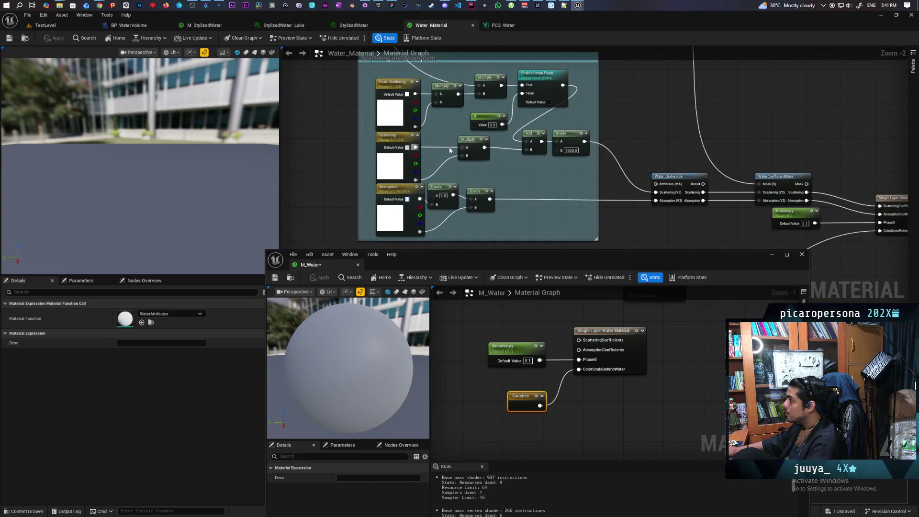
pyautogui.moveTo(415, 147); pyautogui.dragTo(452, 150)
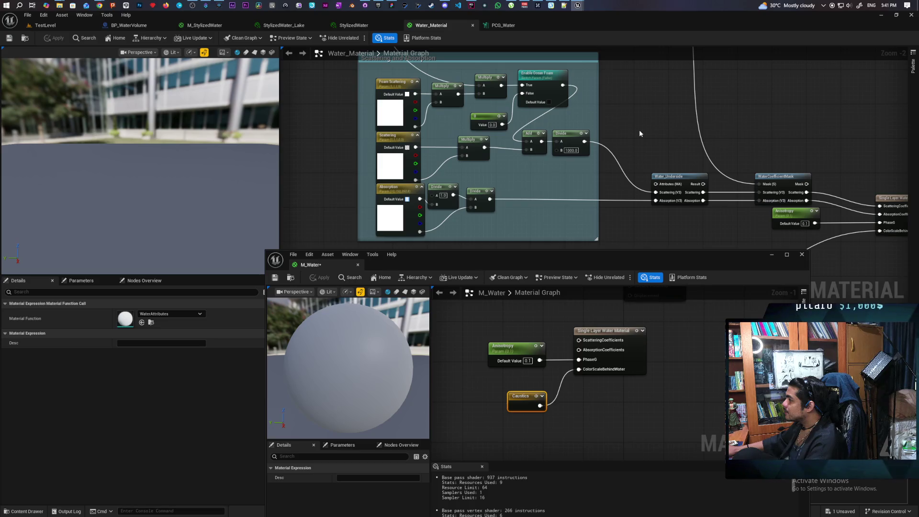
pyautogui.moveTo(639, 131)
pyautogui.mouseDown()
pyautogui.moveTo(639, 158)
pyautogui.moveTo(621, 190)
pyautogui.moveTo(726, 229)
pyautogui.moveTo(590, 81)
pyautogui.mouseUp()
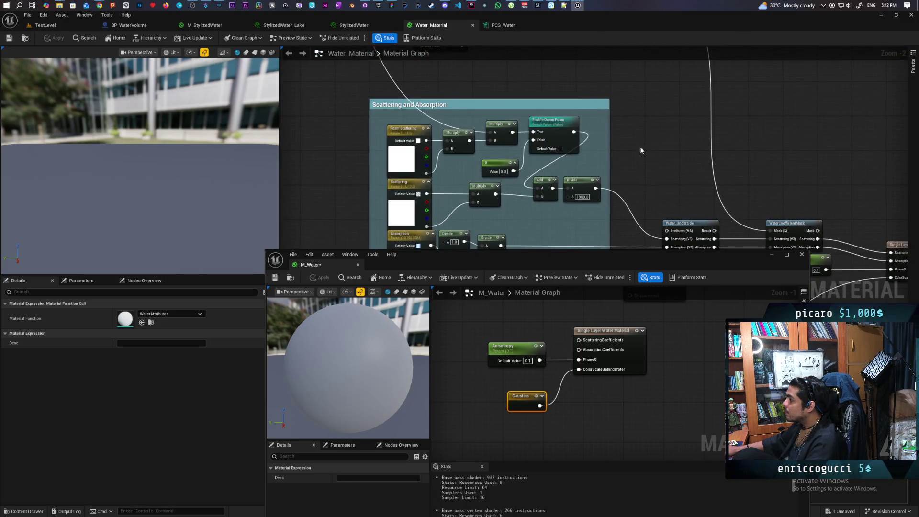
pyautogui.moveTo(641, 151)
pyautogui.mouseDown()
pyautogui.moveTo(530, 70)
pyautogui.moveTo(544, 127)
pyautogui.moveTo(574, 154)
pyautogui.moveTo(576, 230)
pyautogui.moveTo(570, 208)
pyautogui.moveTo(547, 205)
pyautogui.mouseUp()
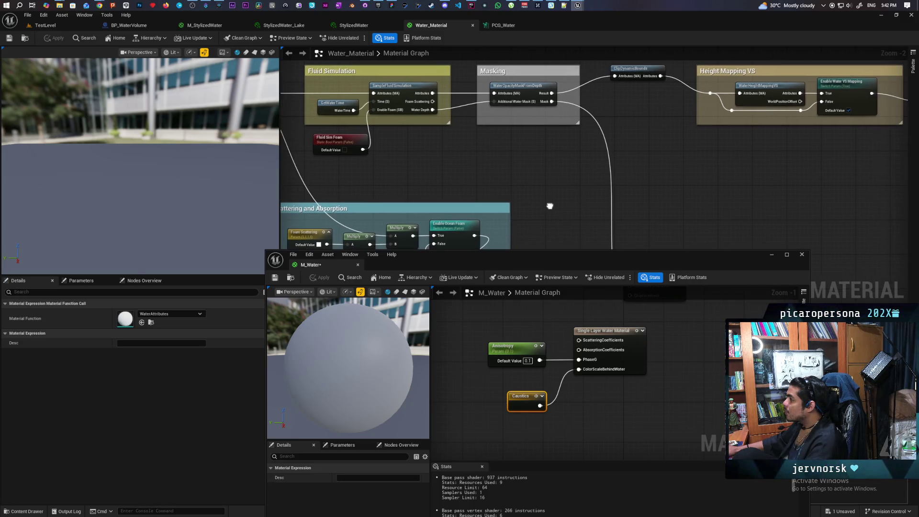
pyautogui.scroll(2, 546, 199)
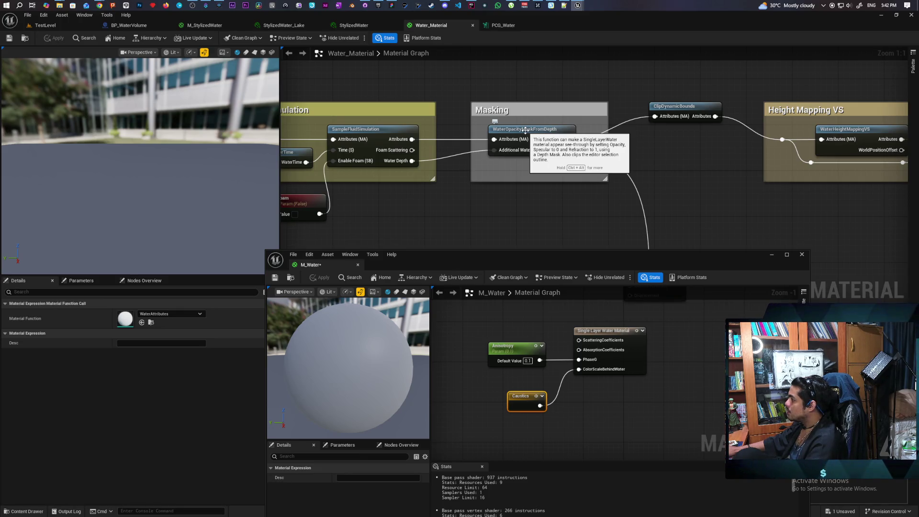
pyautogui.scroll(-3, 539, 174)
# Pan back to the Scattering and Absorption group and marquee-select all of its nodes.
pyautogui.moveTo(749, 205)
pyautogui.mouseDown()
pyautogui.moveTo(562, 159)
pyautogui.moveTo(500, 164)
pyautogui.moveTo(514, 154)
pyautogui.moveTo(492, 164)
pyautogui.moveTo(495, 153)
pyautogui.mouseUp()
pyautogui.scroll(2, 494, 149)
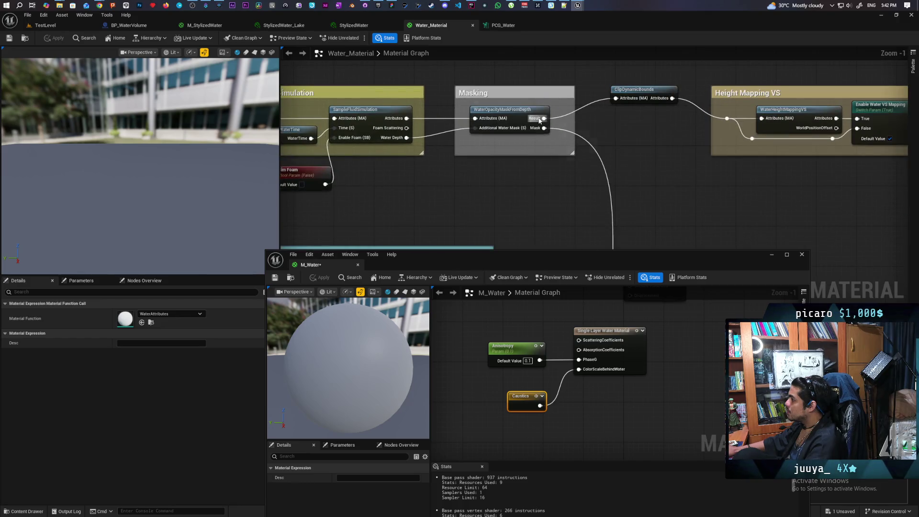
pyautogui.scroll(-3, 527, 144)
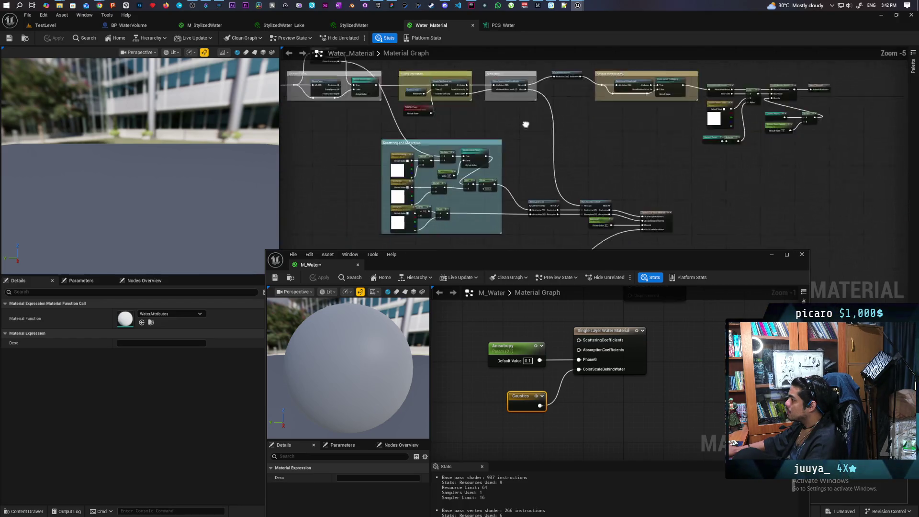
pyautogui.scroll(2, 502, 143)
pyautogui.scroll(-1, 496, 139)
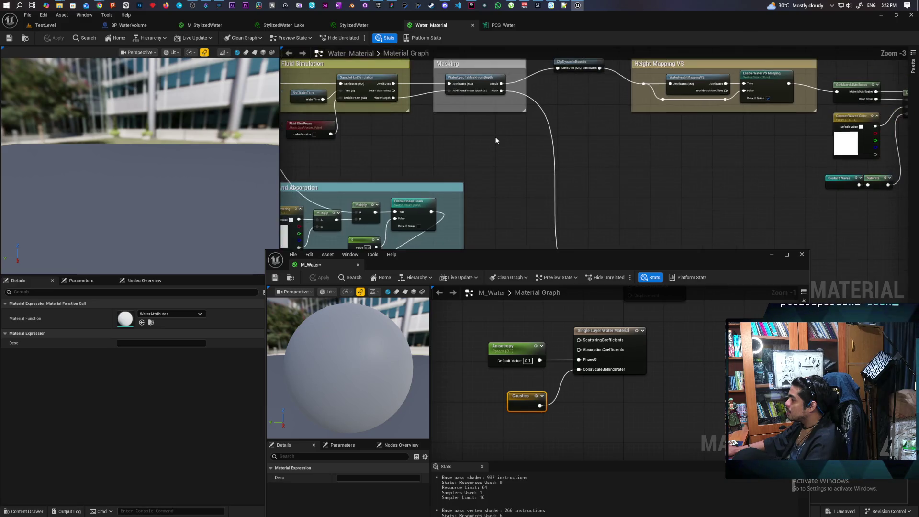
pyautogui.moveTo(437, 164); pyautogui.dragTo(630, 193)
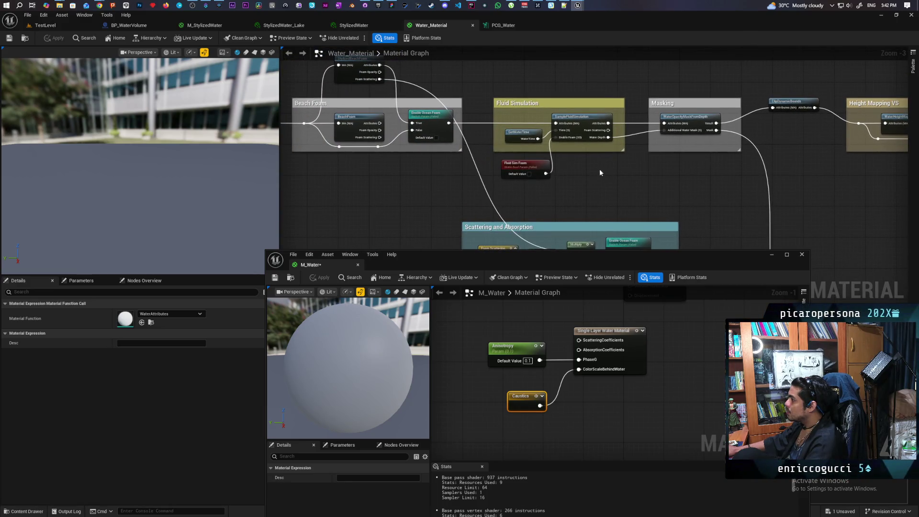
pyautogui.moveTo(588, 163); pyautogui.dragTo(539, 99)
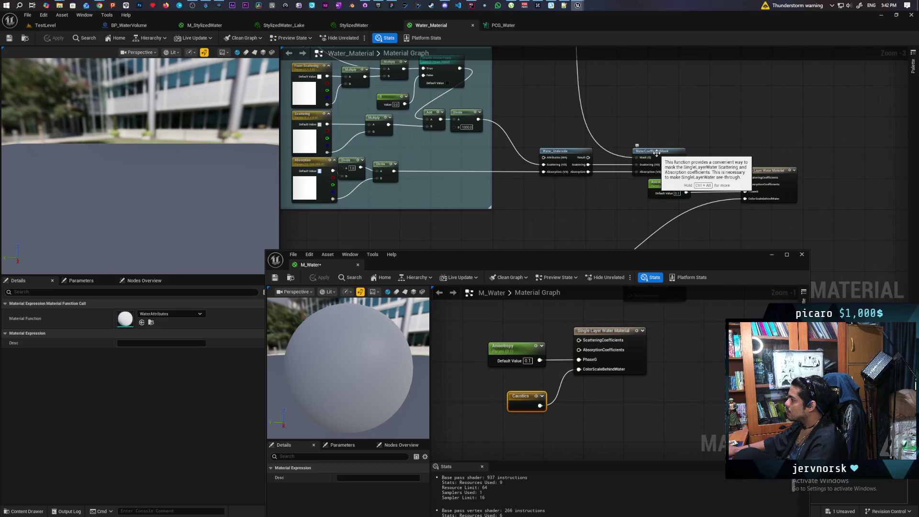
pyautogui.scroll(-2, 596, 119)
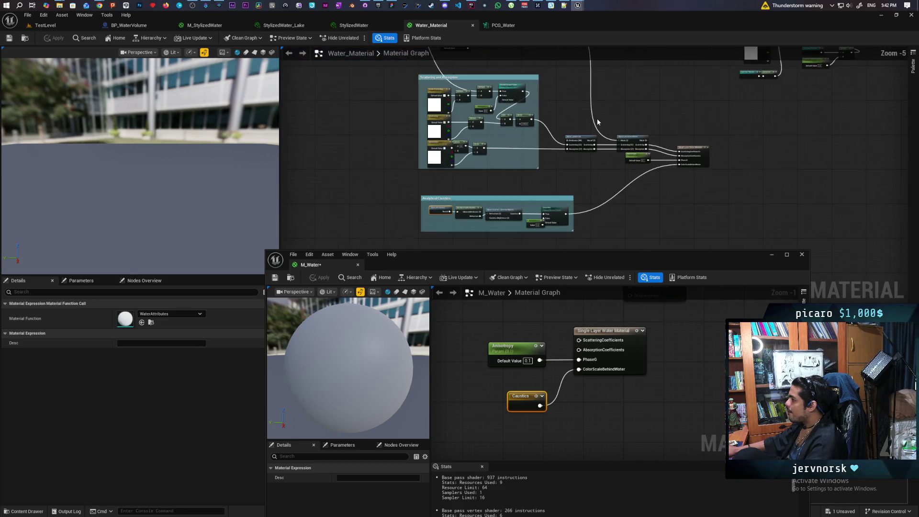
pyautogui.moveTo(381, 66)
pyautogui.mouseDown()
pyautogui.moveTo(577, 169)
pyautogui.moveTo(622, 171)
pyautogui.moveTo(592, 173)
pyautogui.moveTo(596, 185)
pyautogui.moveTo(596, 171)
pyautogui.mouseUp()
pyautogui.scroll(-5, 587, 415)
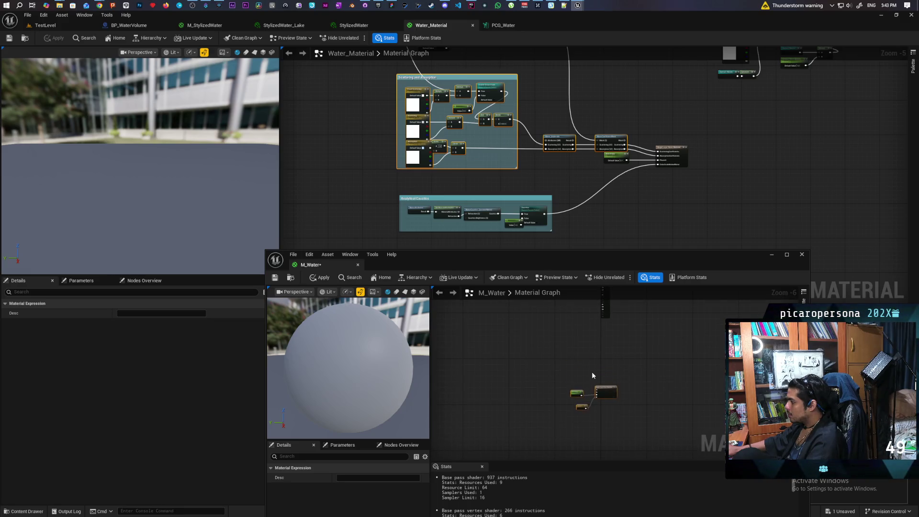
# Paste the Scattering and Absorption group into M_Water, wire both coefficients to the water output, and apply.
pyautogui.click(565, 369)
pyautogui.hotkey('ctrl', 'v')
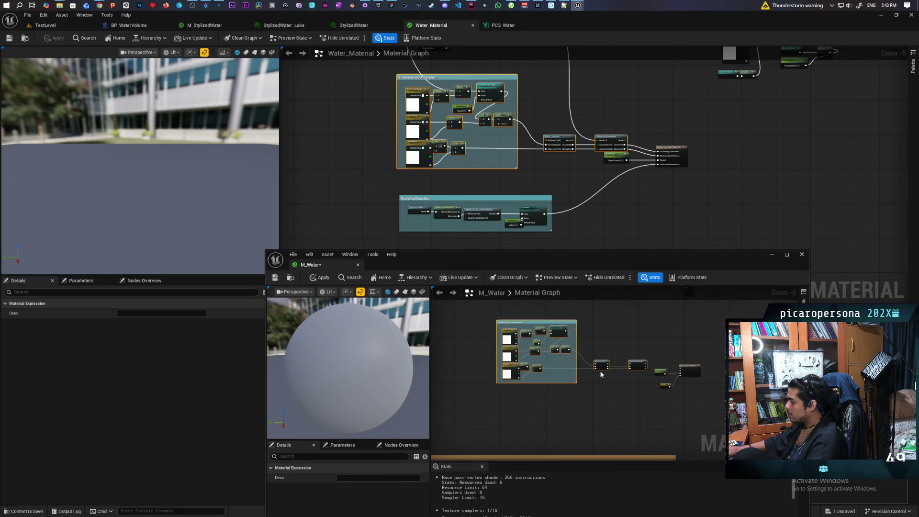
pyautogui.scroll(3, 526, 352)
pyautogui.moveTo(512, 357); pyautogui.dragTo(607, 361)
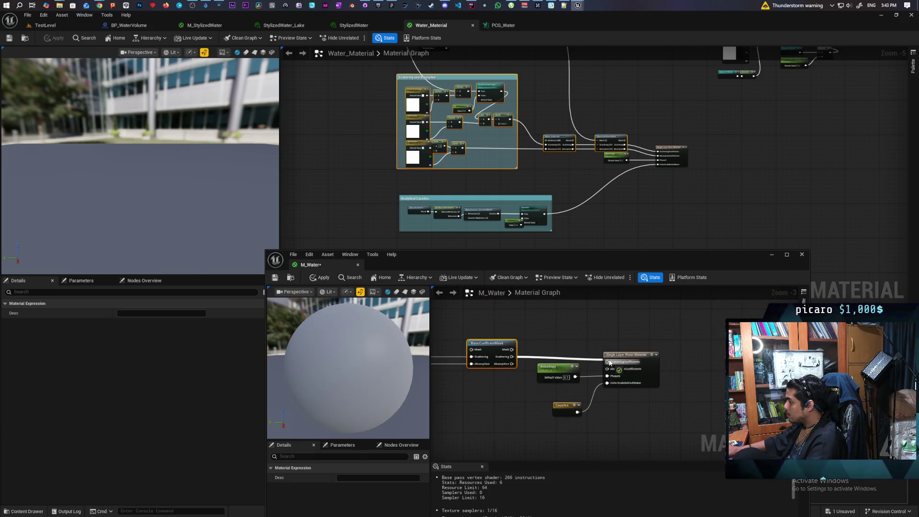
pyautogui.moveTo(514, 365); pyautogui.dragTo(606, 362)
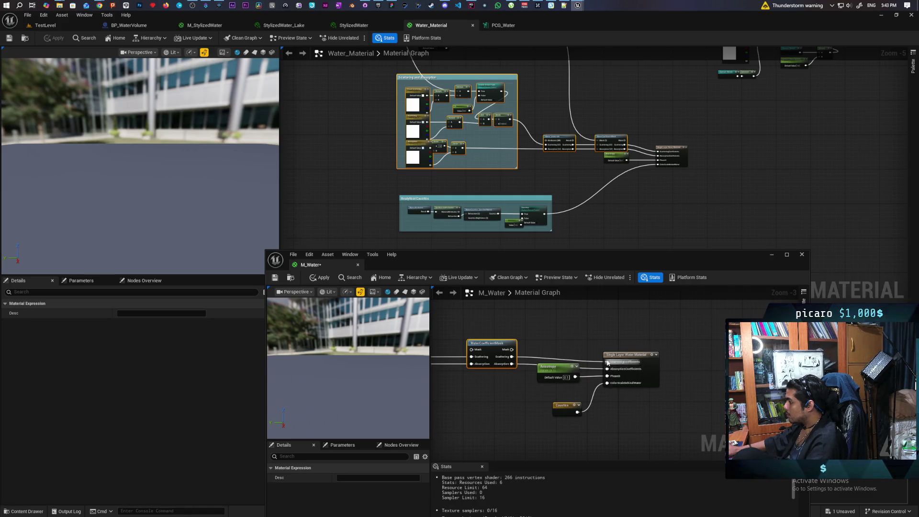
pyautogui.click(320, 277)
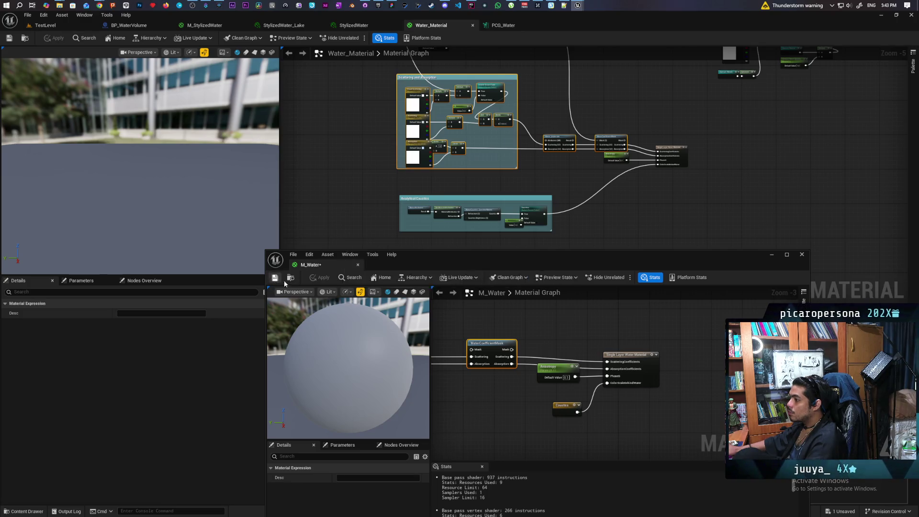
# Return to TestLevel, raise the M_Water window, and inspect the pasted Foam Scattering parameter.
pyautogui.click(67, 26)
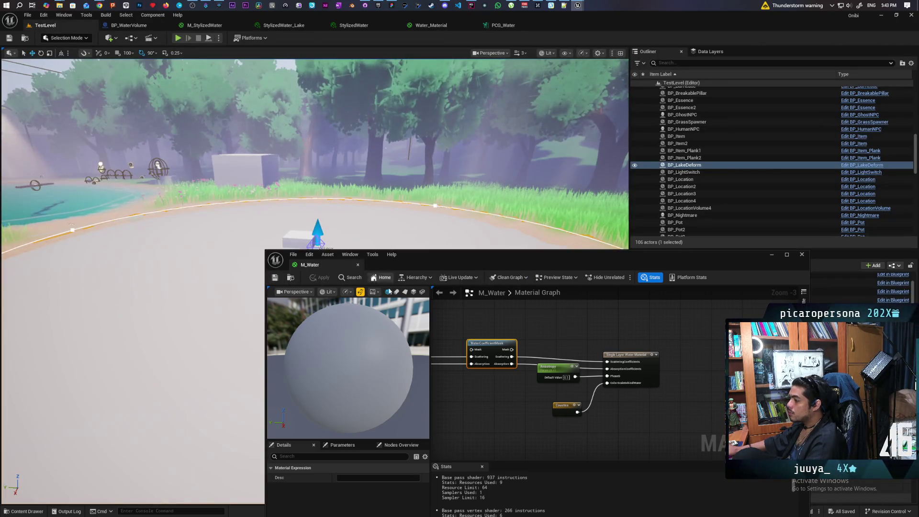
pyautogui.moveTo(455, 262)
pyautogui.mouseDown()
pyautogui.moveTo(467, 198)
pyautogui.moveTo(449, 122)
pyautogui.moveTo(414, 126)
pyautogui.mouseUp()
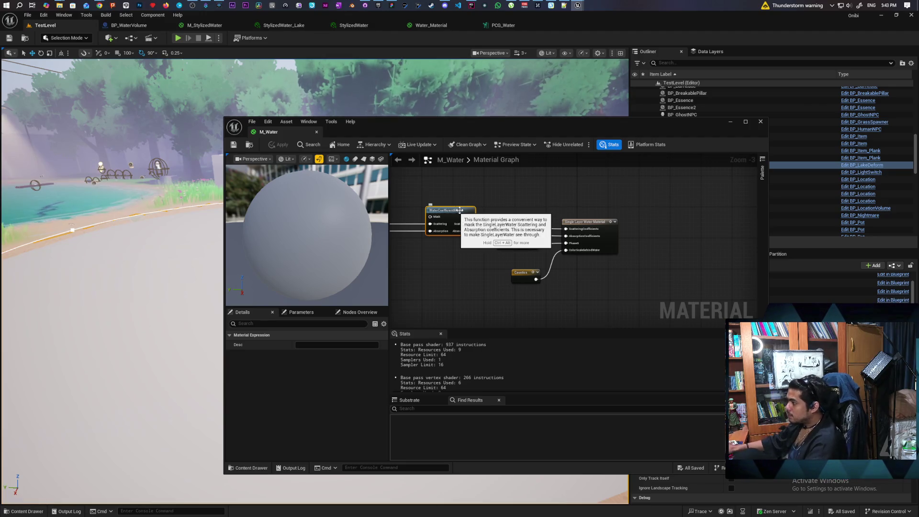
pyautogui.moveTo(419, 258)
pyautogui.mouseDown()
pyautogui.moveTo(607, 260)
pyautogui.moveTo(590, 272)
pyautogui.moveTo(624, 279)
pyautogui.mouseUp()
pyautogui.scroll(-1, 456, 258)
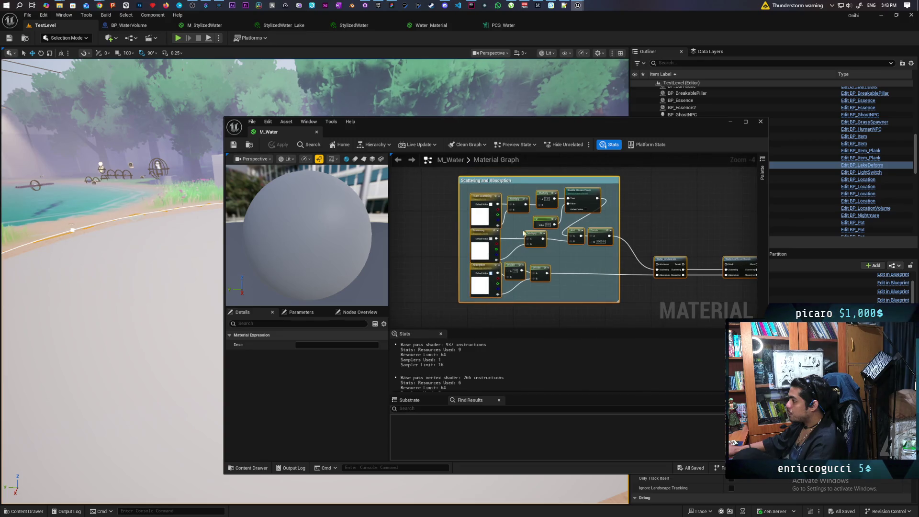
pyautogui.scroll(1, 490, 231)
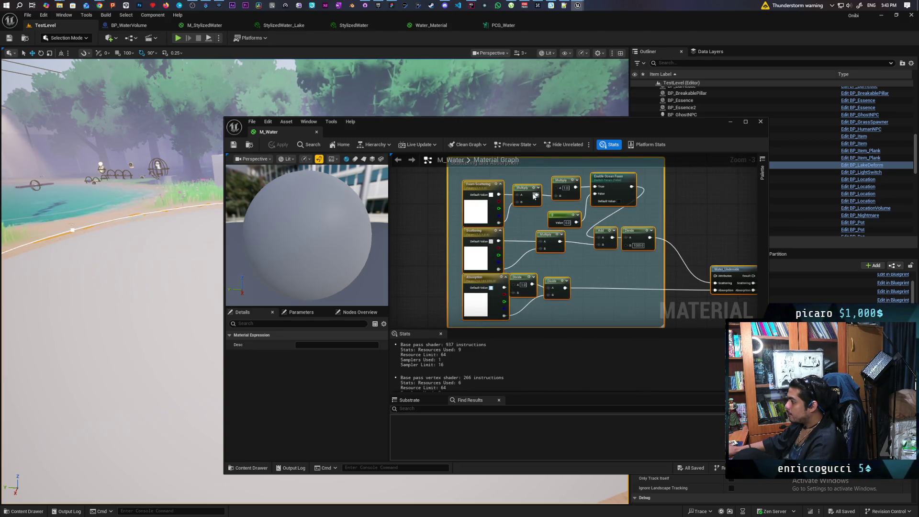
pyautogui.click(471, 183)
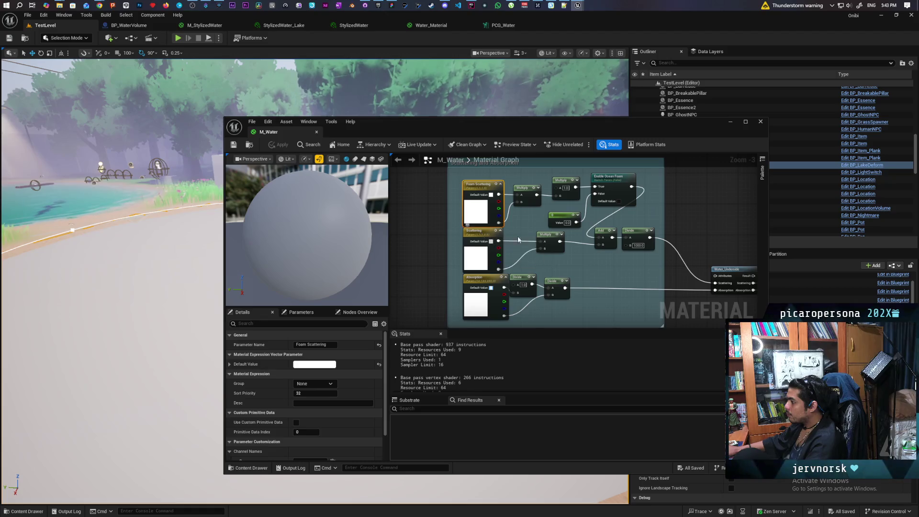
pyautogui.moveTo(644, 273)
pyautogui.mouseDown()
pyautogui.moveTo(404, 245)
pyautogui.moveTo(639, 268)
pyautogui.moveTo(583, 268)
pyautogui.moveTo(558, 257)
pyautogui.mouseUp()
pyautogui.scroll(-1, 583, 271)
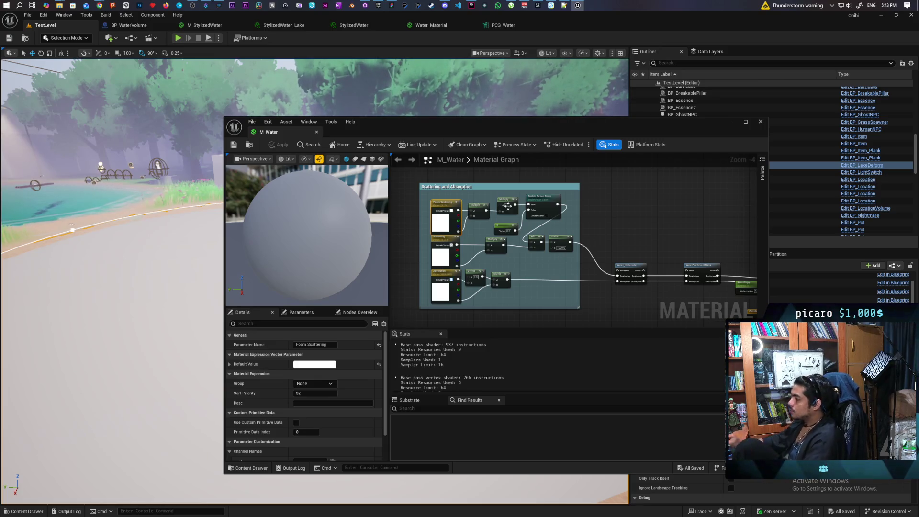
pyautogui.click(248, 467)
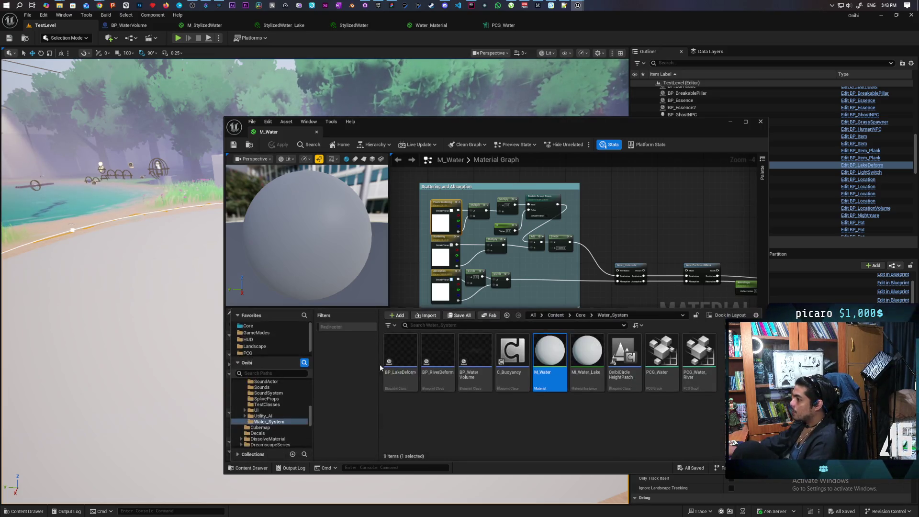
pyautogui.doubleClick(596, 355)
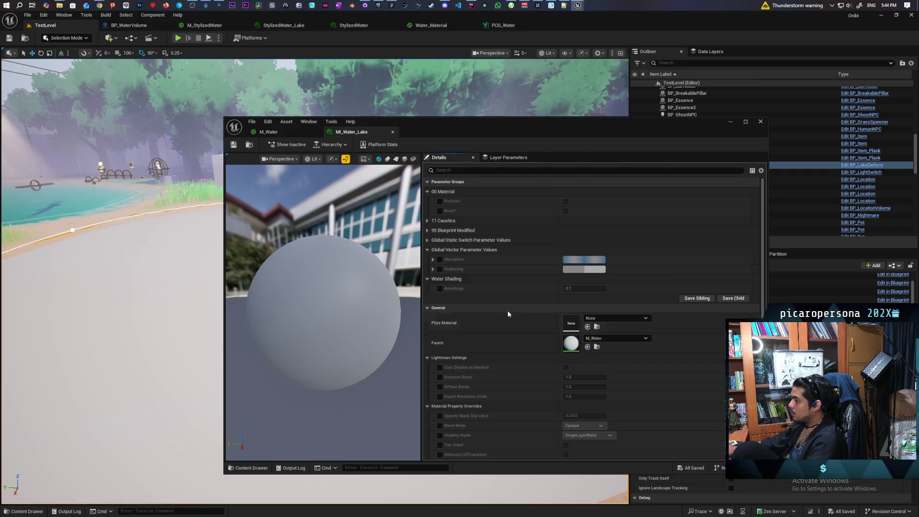
pyautogui.scroll(-6, 508, 302)
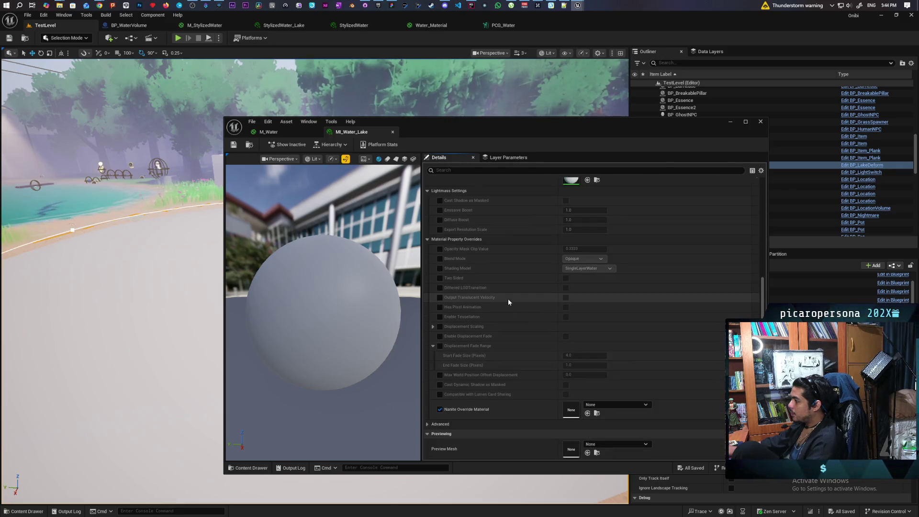
pyautogui.scroll(3, 508, 302)
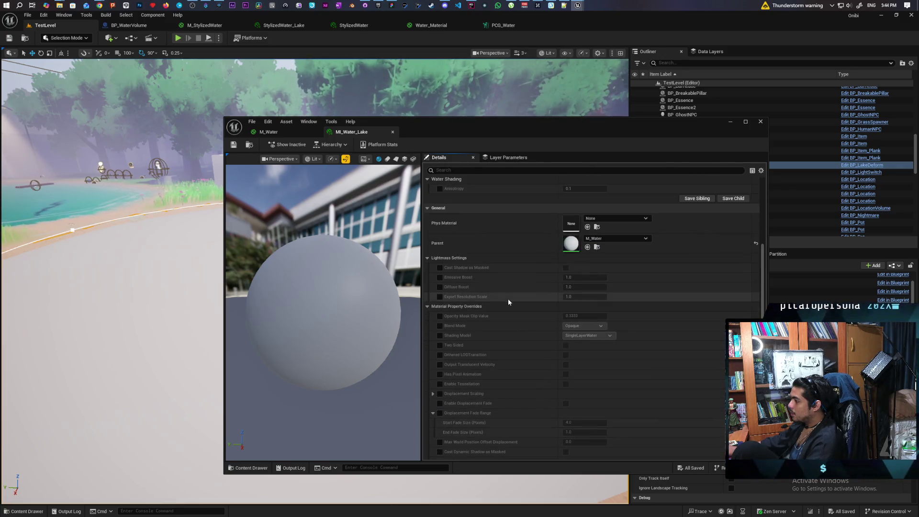
pyautogui.click(427, 306)
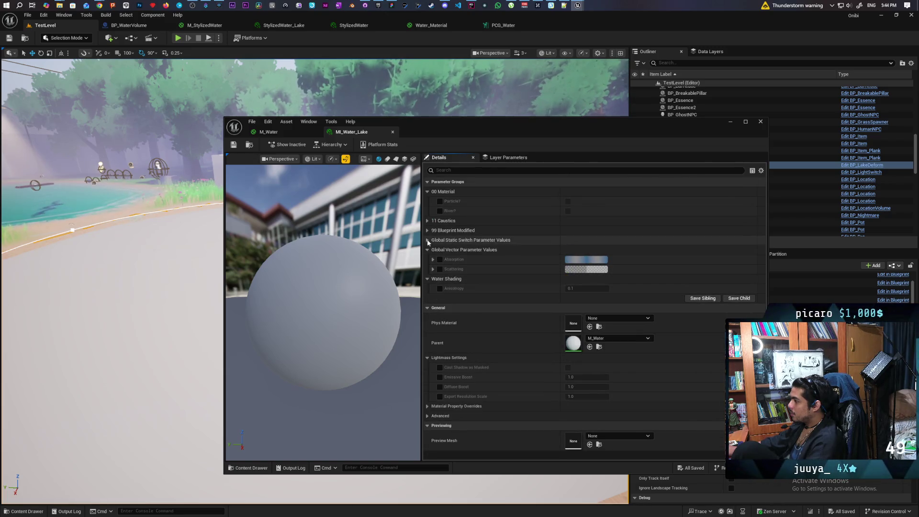
pyautogui.click(427, 220)
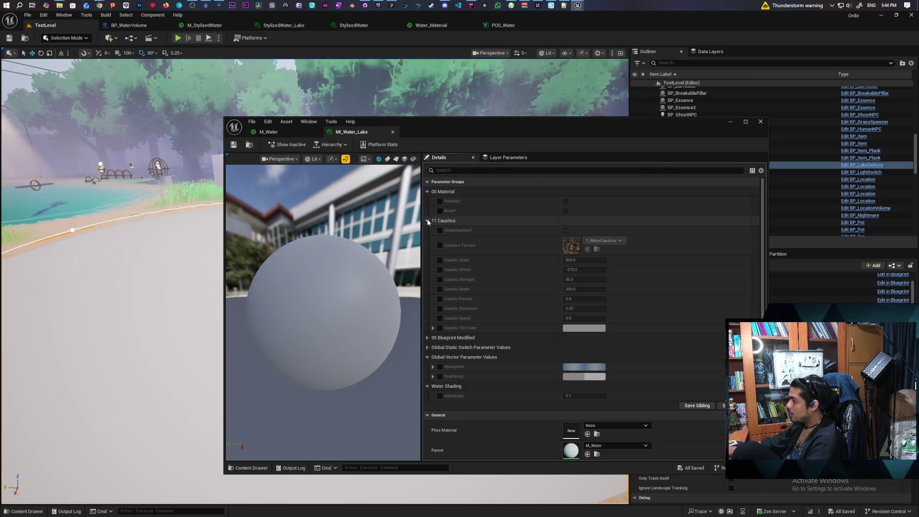
pyautogui.click(428, 221)
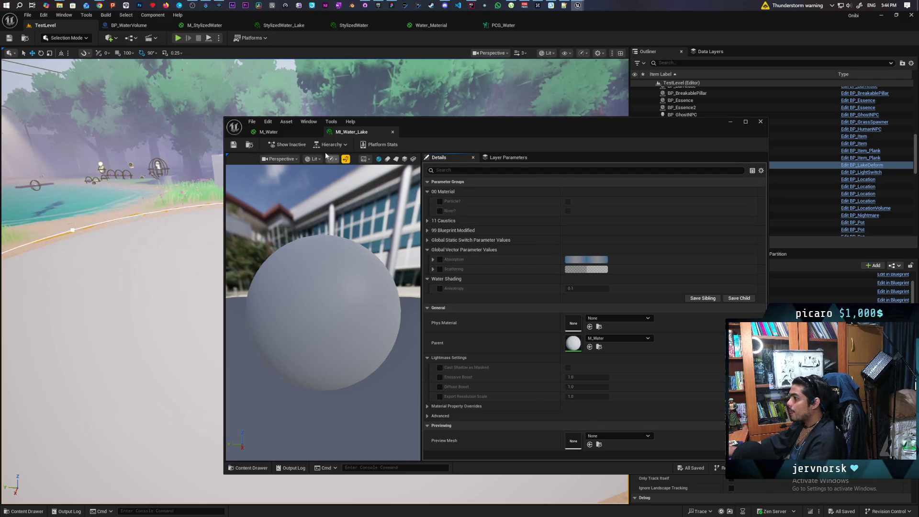
# Switch to M_Water, pan to the caustics nodes, and select the Caustic Offset parameter.
pyautogui.click(280, 133)
pyautogui.moveTo(549, 213)
pyautogui.mouseDown()
pyautogui.moveTo(520, 292)
pyautogui.moveTo(532, 293)
pyautogui.moveTo(582, 230)
pyautogui.moveTo(472, 263)
pyautogui.mouseUp()
pyautogui.scroll(2, 520, 292)
pyautogui.scroll(-4, 473, 263)
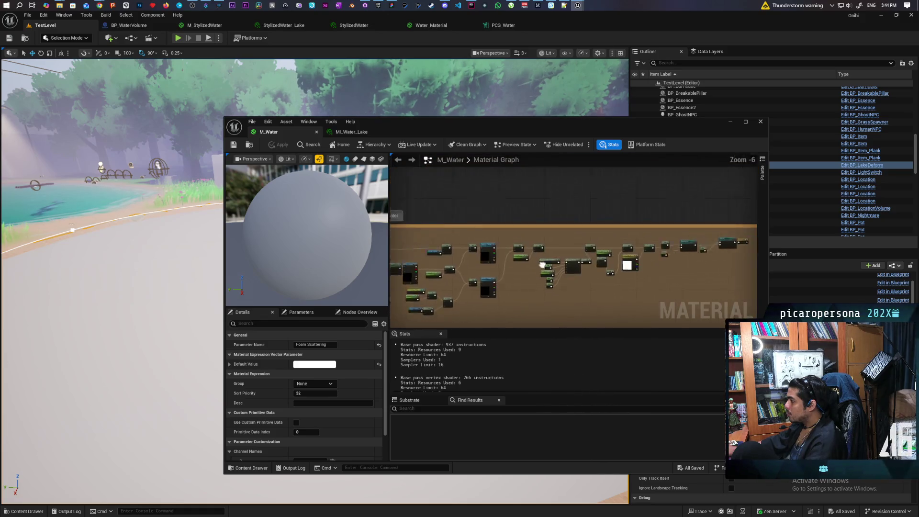
pyautogui.scroll(4, 599, 232)
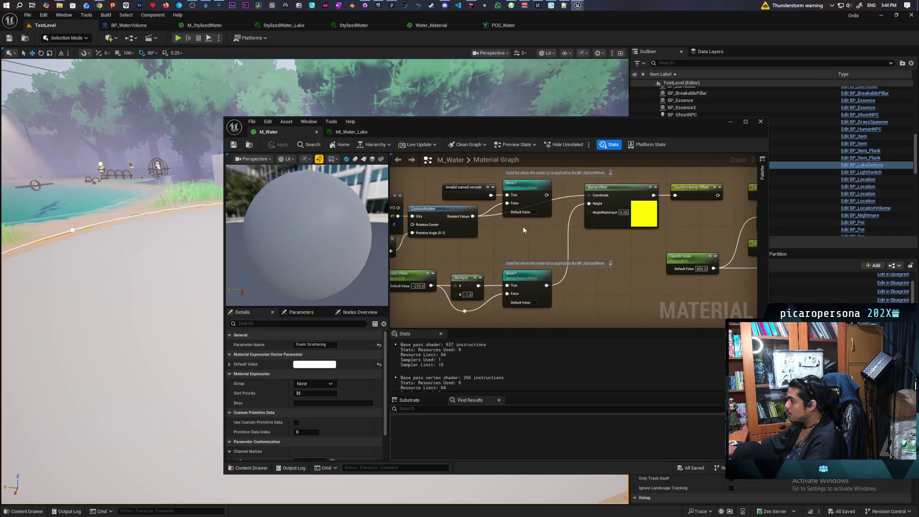
pyautogui.moveTo(507, 246)
pyautogui.mouseDown()
pyautogui.moveTo(628, 233)
pyautogui.moveTo(548, 238)
pyautogui.mouseUp()
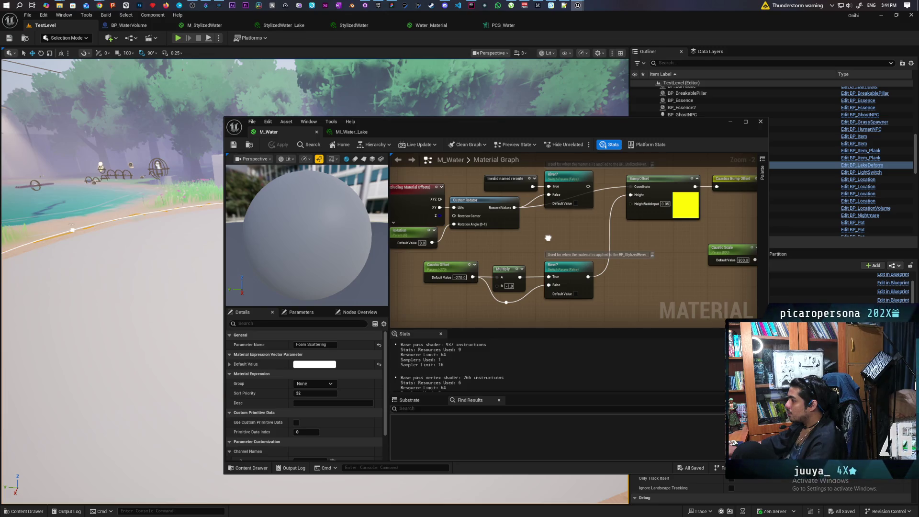
pyautogui.moveTo(548, 237)
pyautogui.mouseDown()
pyautogui.moveTo(615, 244)
pyautogui.moveTo(589, 273)
pyautogui.moveTo(547, 274)
pyautogui.mouseUp()
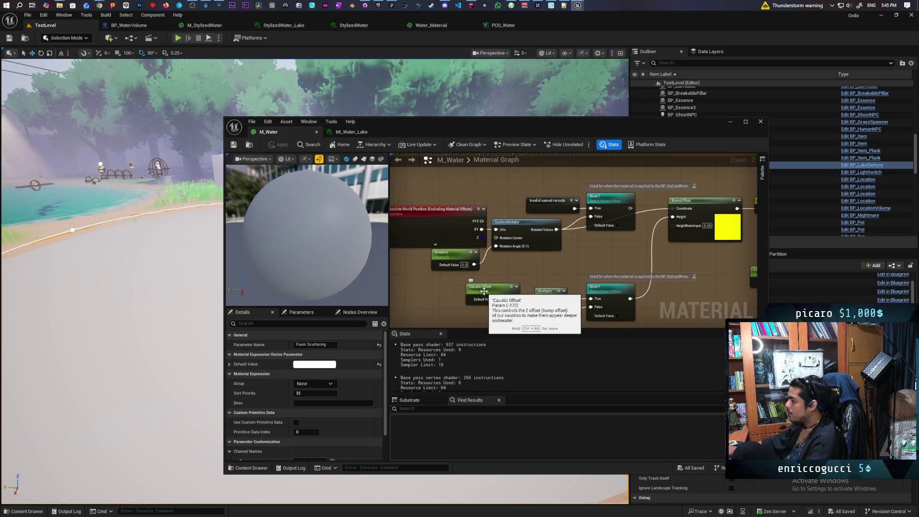
pyautogui.moveTo(446, 287); pyautogui.dragTo(518, 317)
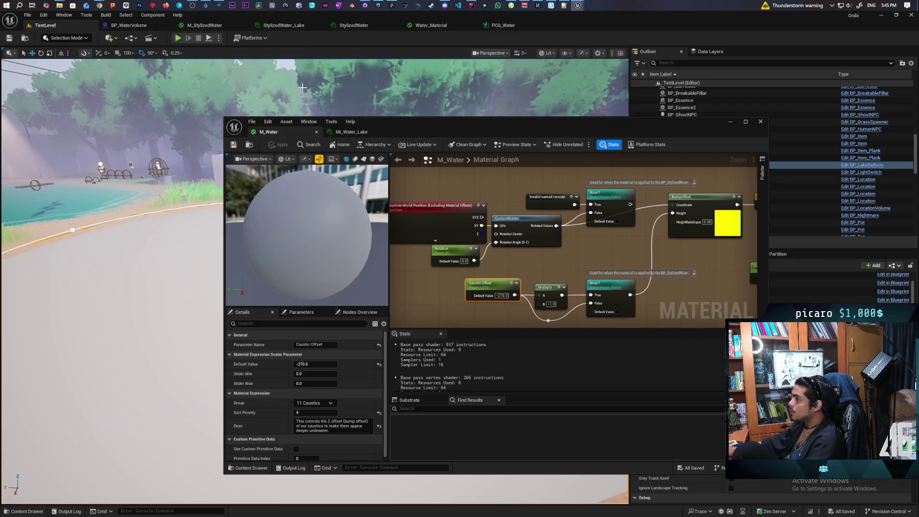
# Open the StylizedWater_Lake reference instance and pan to its Scattering and Absorption nodes.
pyautogui.click(317, 28)
pyautogui.moveTo(427, 134)
pyautogui.mouseDown()
pyautogui.moveTo(428, 331)
pyautogui.moveTo(413, 281)
pyautogui.moveTo(383, 274)
pyautogui.moveTo(360, 249)
pyautogui.moveTo(345, 266)
pyautogui.moveTo(317, 259)
pyautogui.moveTo(316, 224)
pyautogui.moveTo(340, 161)
pyautogui.mouseUp()
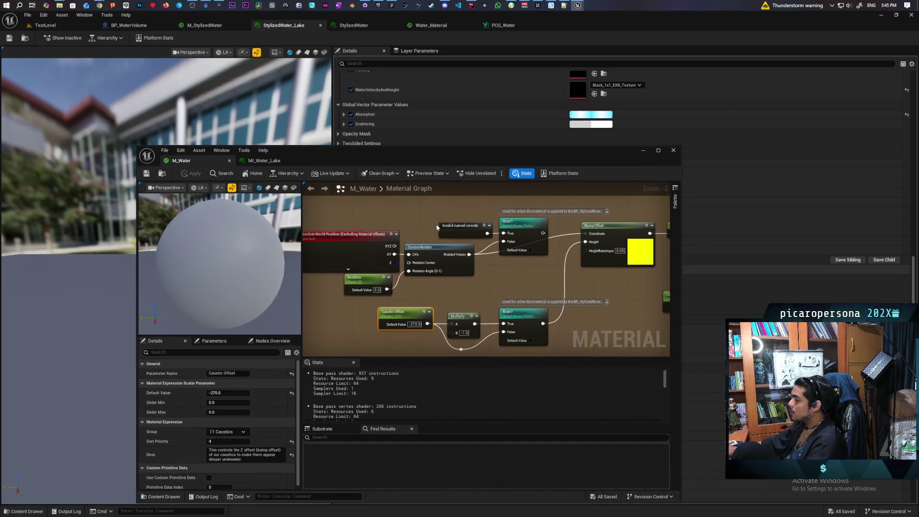
pyautogui.scroll(-5, 435, 224)
pyautogui.scroll(4, 387, 355)
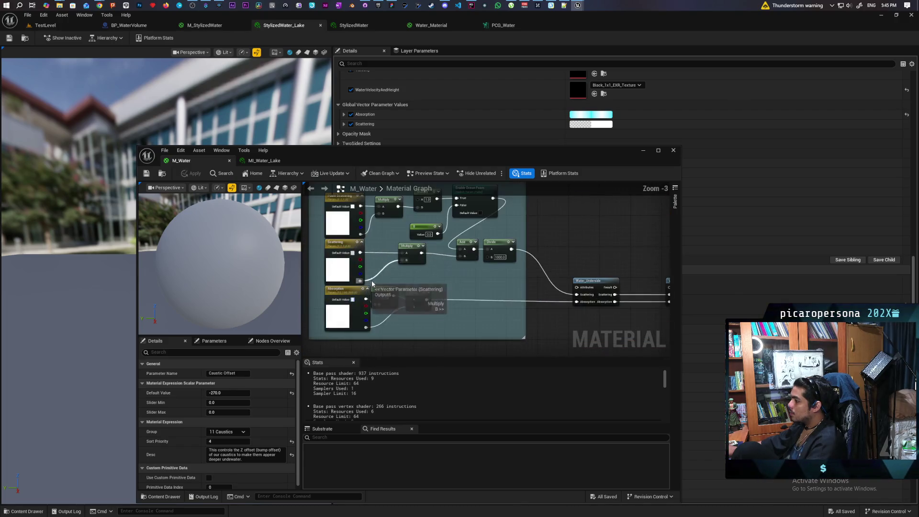
pyautogui.moveTo(371, 280); pyautogui.dragTo(452, 299)
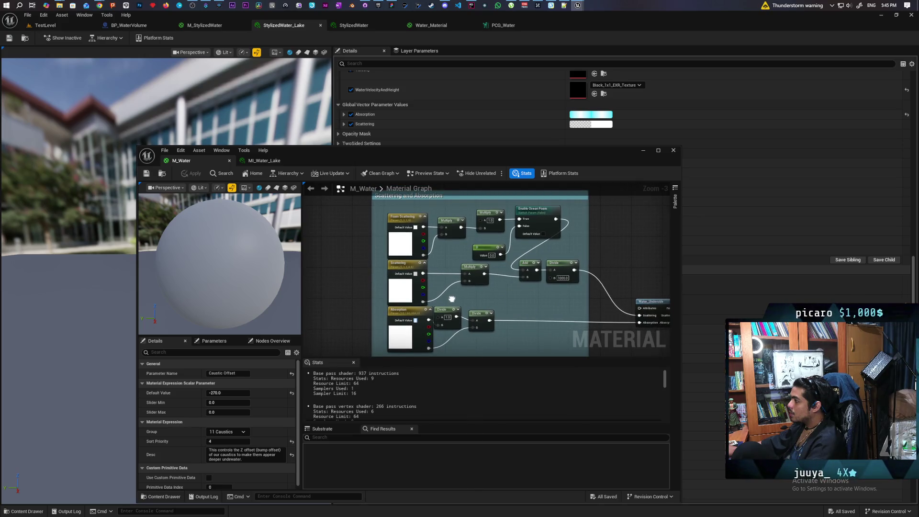
# Copy the reference Absorption and Scattering vector values and paste them into MI_Water_Lake.
pyautogui.click(264, 160)
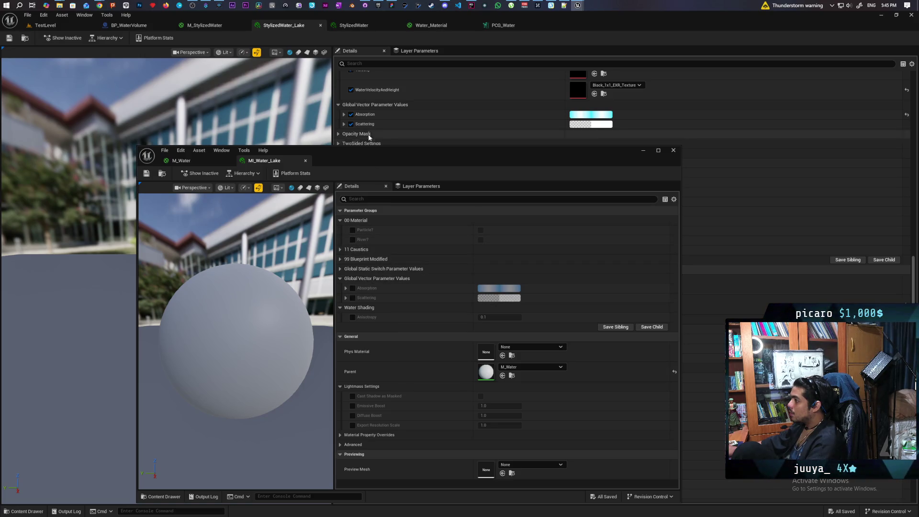
pyautogui.hotkey('ctrl', 'c')
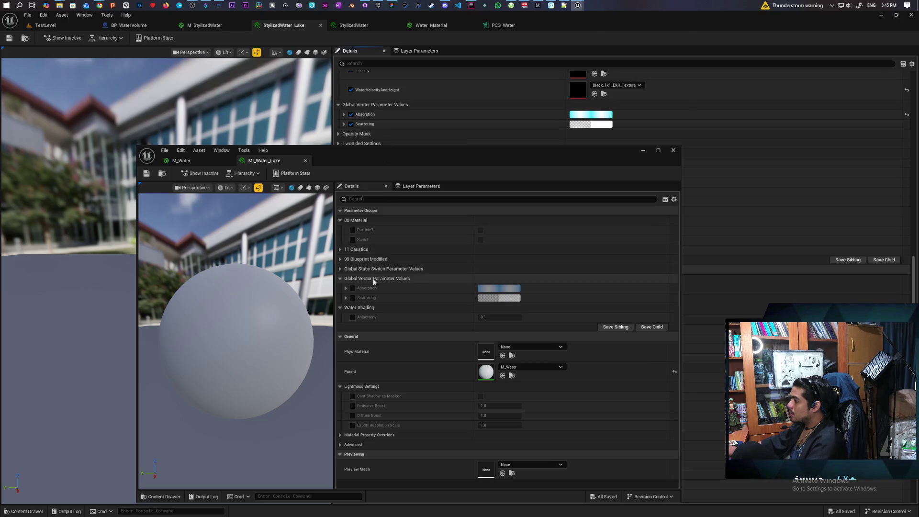
pyautogui.hotkey('ctrl', 'v')
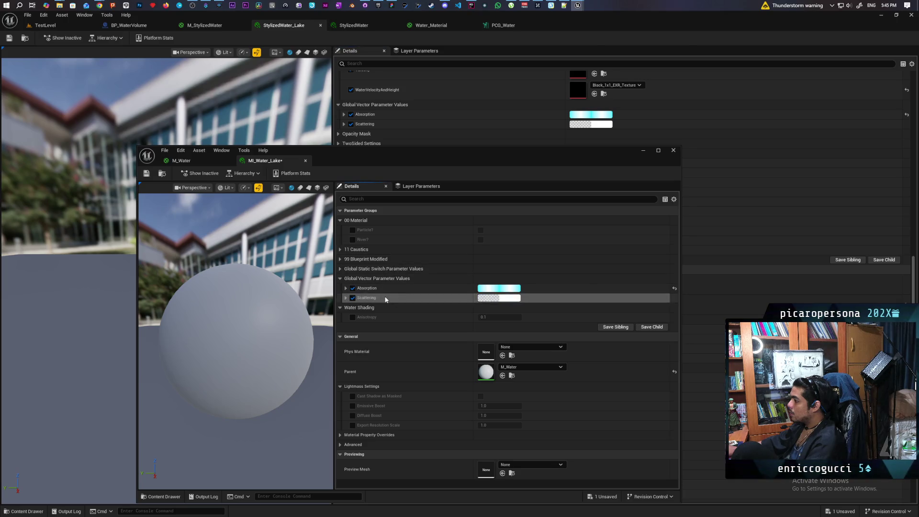
pyautogui.hotkey('ctrl', 'v')
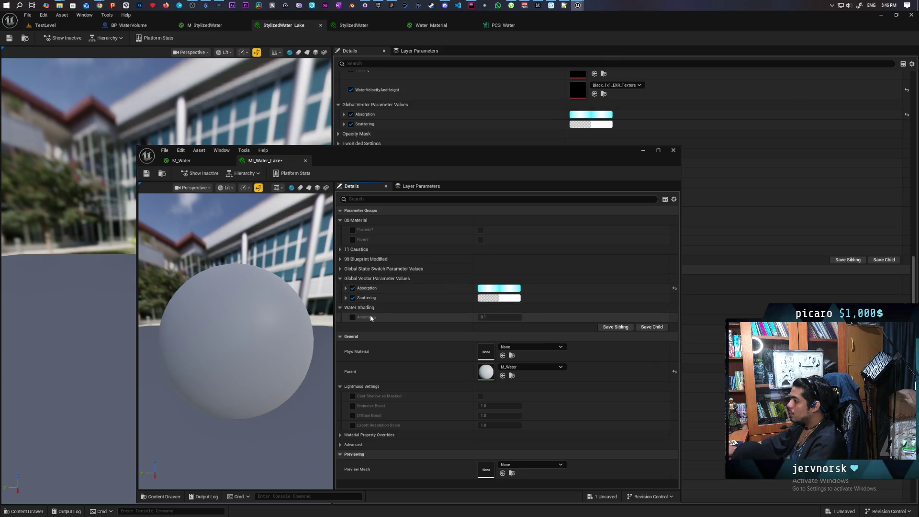
pyautogui.moveTo(491, 152)
pyautogui.mouseDown()
pyautogui.moveTo(492, 198)
pyautogui.moveTo(490, 171)
pyautogui.moveTo(469, 254)
pyautogui.moveTo(484, 140)
pyautogui.moveTo(465, 217)
pyautogui.moveTo(468, 164)
pyautogui.moveTo(481, 136)
pyautogui.mouseUp()
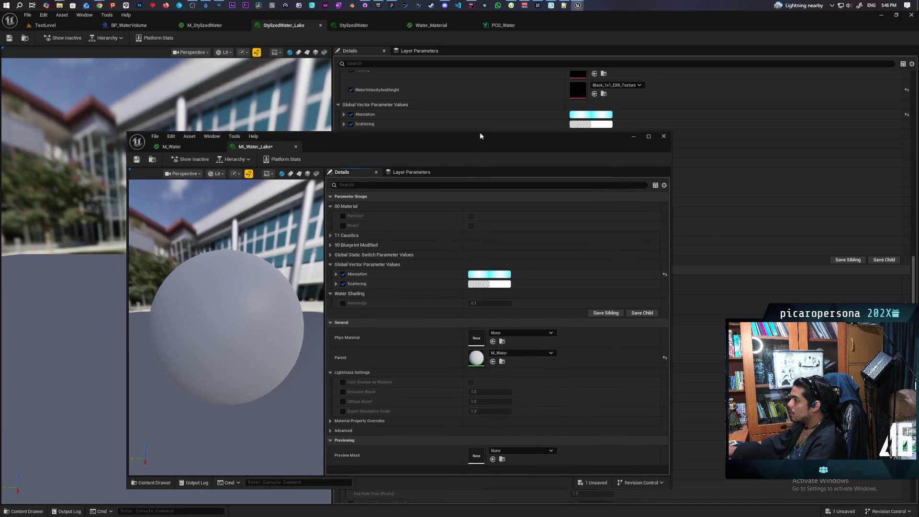
# Switch back to TestLevel, reposition the MI_Water_Lake window, and bring up the M_Water graph.
pyautogui.click(62, 24)
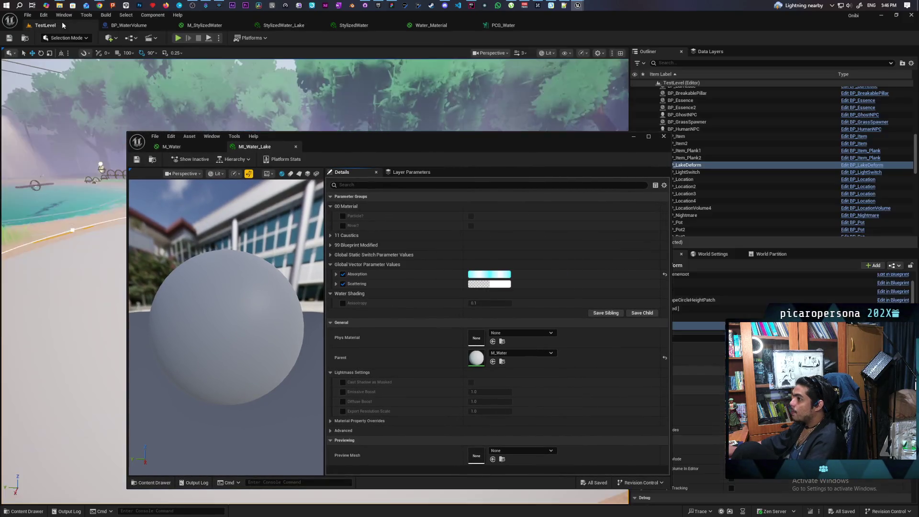
pyautogui.moveTo(344, 142)
pyautogui.mouseDown()
pyautogui.moveTo(533, 113)
pyautogui.moveTo(360, 118)
pyautogui.mouseUp()
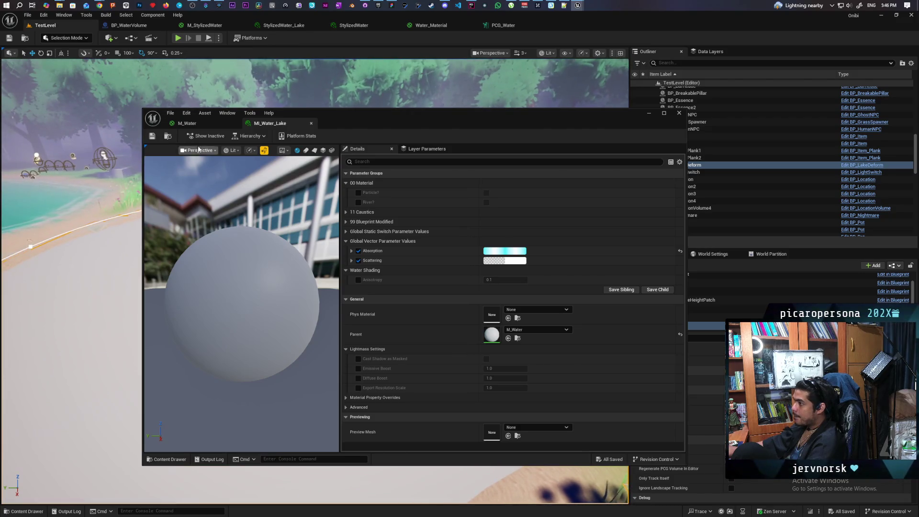
pyautogui.click(197, 124)
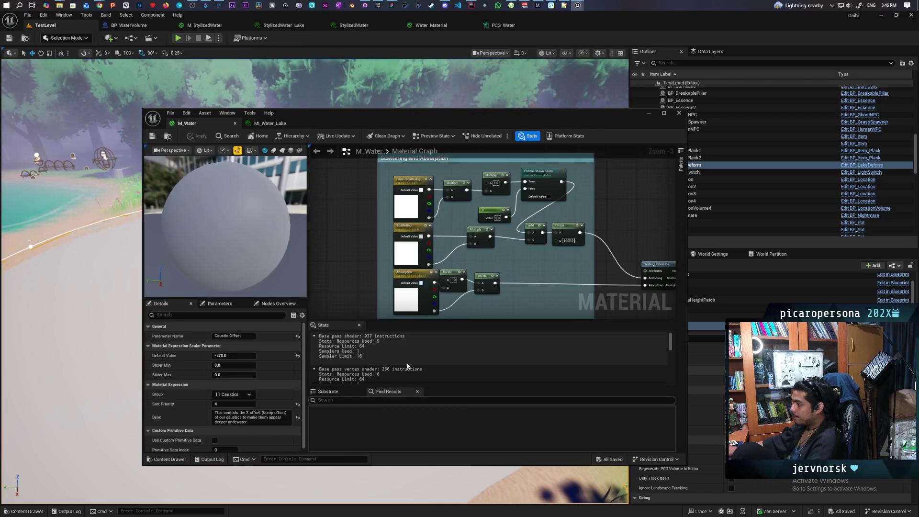
# Enlarge the Stats area and material graph, then pan toward the output nodes.
pyautogui.moveTo(454, 387); pyautogui.dragTo(450, 434)
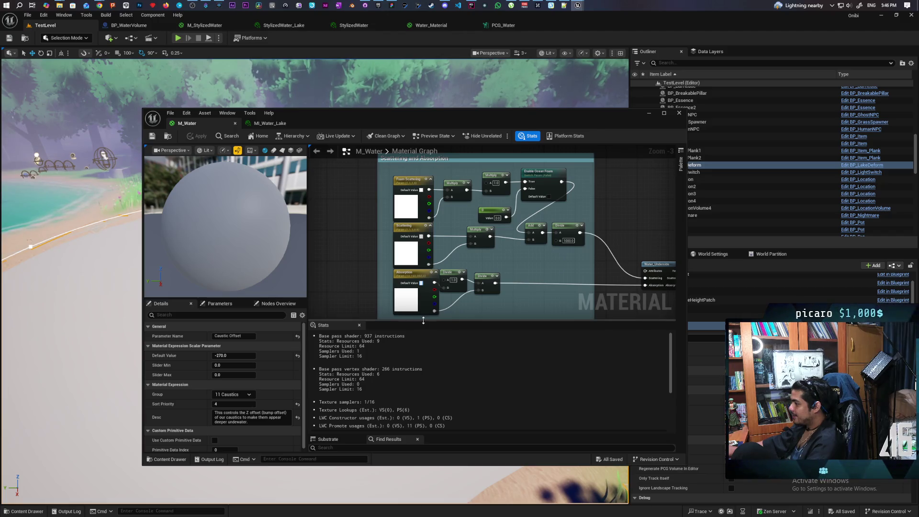
pyautogui.moveTo(426, 320)
pyautogui.mouseDown()
pyautogui.moveTo(409, 365)
pyautogui.moveTo(409, 356)
pyautogui.mouseUp()
pyautogui.scroll(-9, 457, 314)
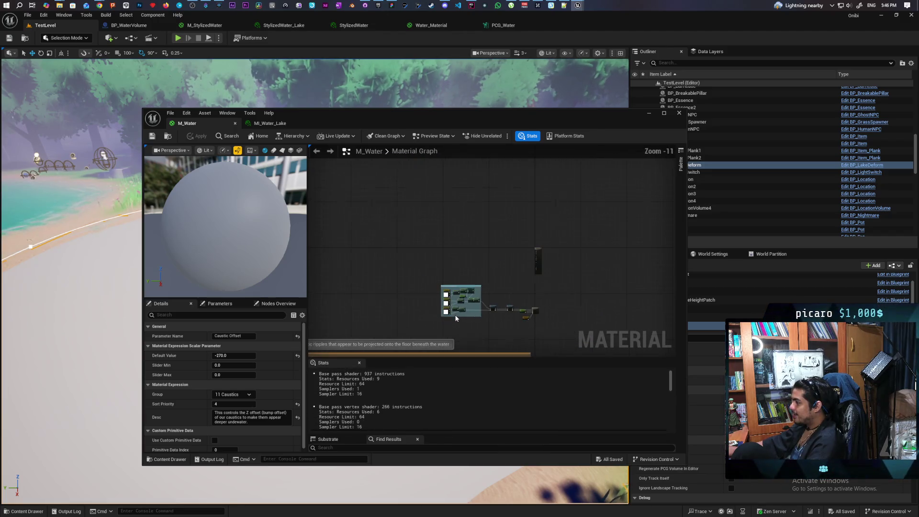
pyautogui.scroll(3, 462, 267)
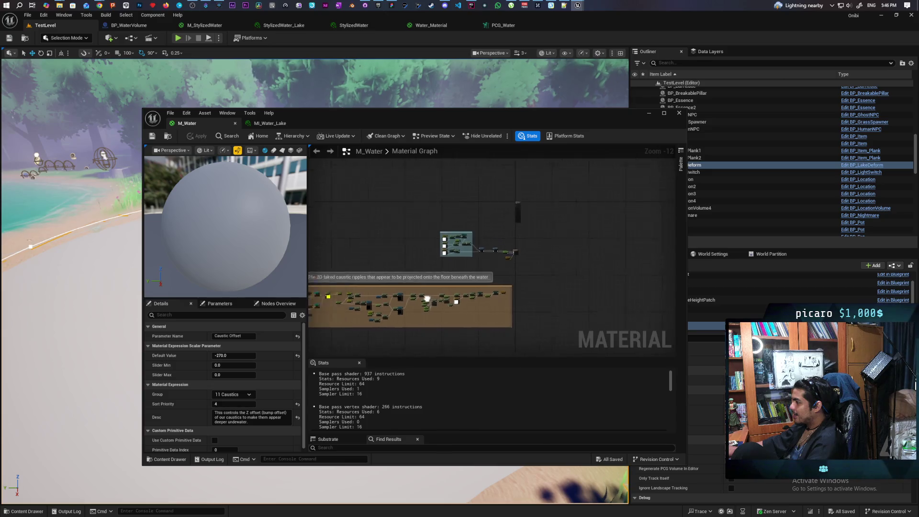
pyautogui.scroll(5, 463, 266)
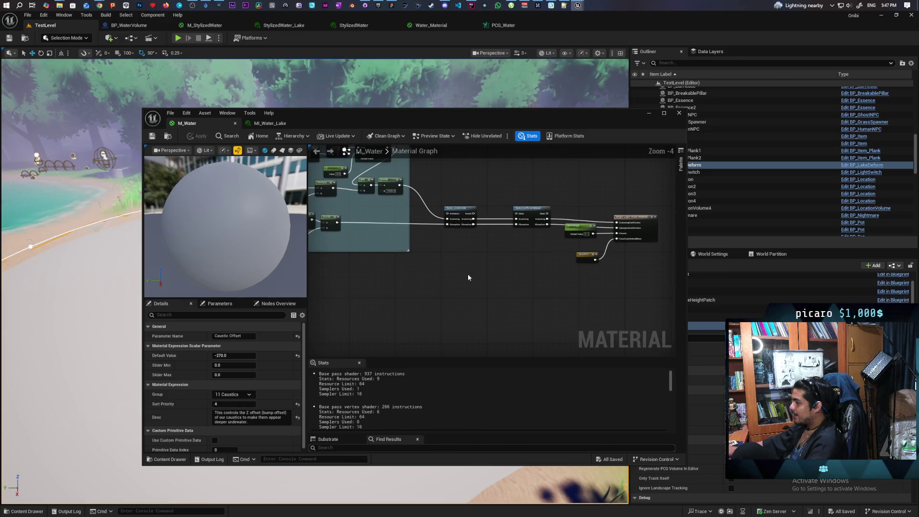
pyautogui.moveTo(467, 273)
pyautogui.mouseDown()
pyautogui.moveTo(514, 353)
pyautogui.moveTo(535, 343)
pyautogui.mouseUp()
# Set the result node's Opacity to 0.0, apply, and move the editor aside to view the lake.
pyautogui.press('Home')
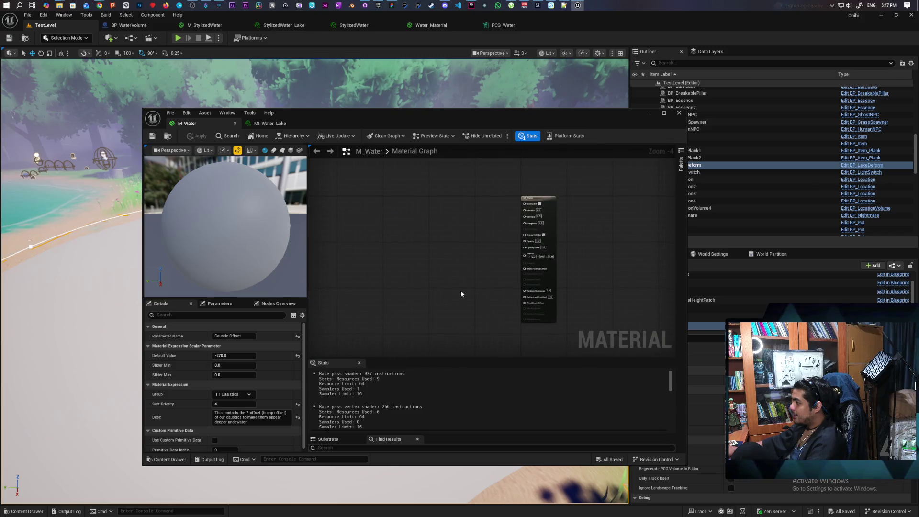
pyautogui.scroll(3, 512, 253)
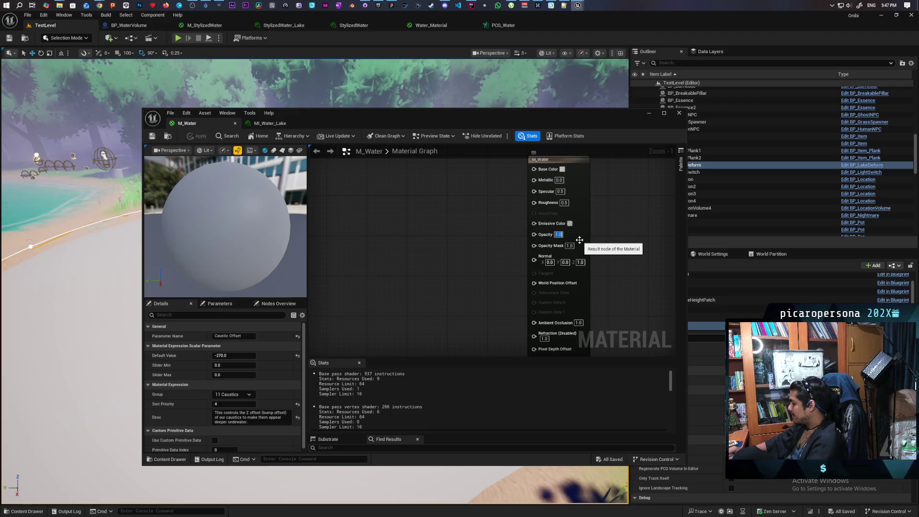
pyautogui.write('0')
pyautogui.press('Return')
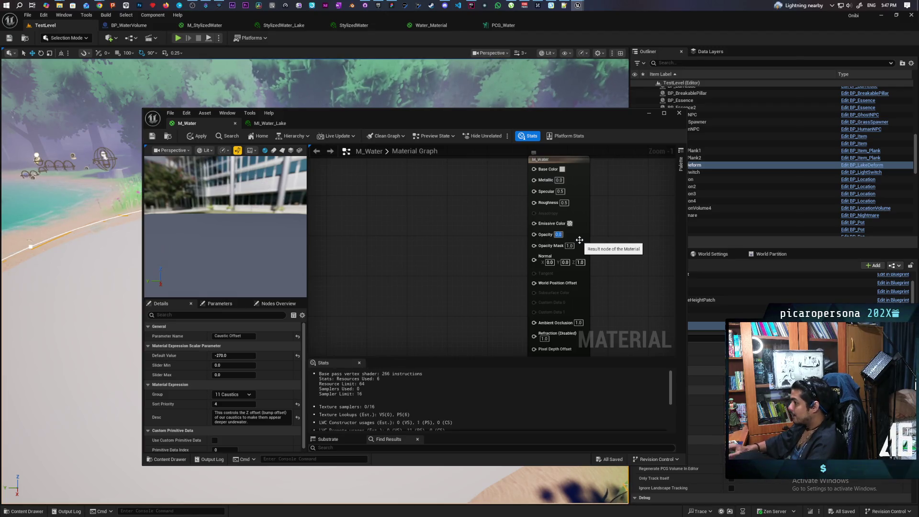
pyautogui.click(199, 136)
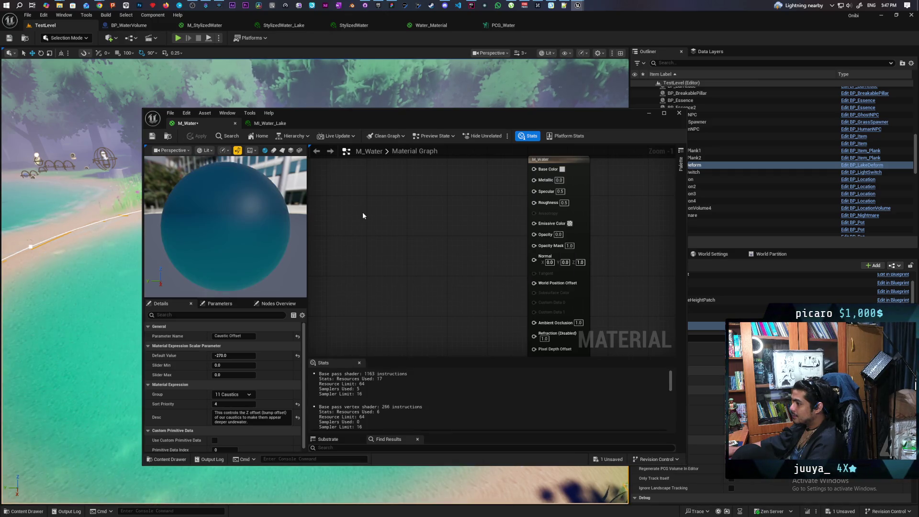
pyautogui.moveTo(359, 113); pyautogui.dragTo(502, 107)
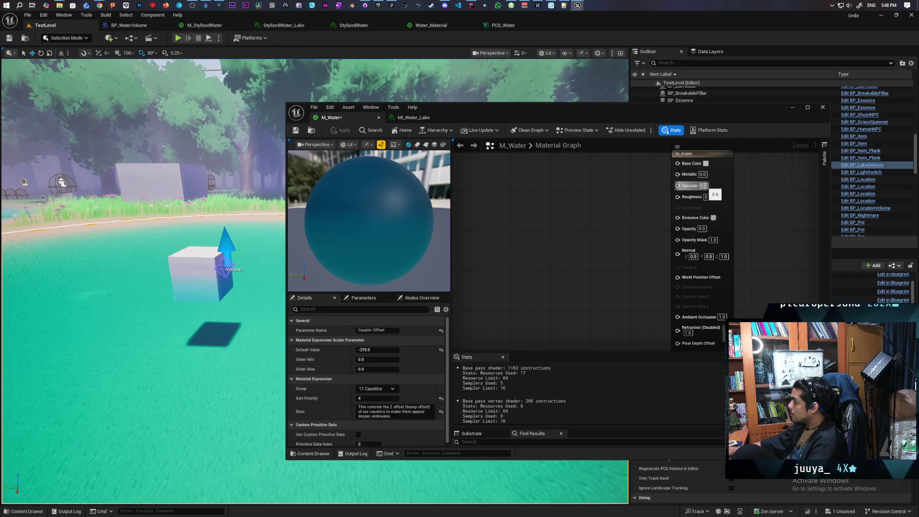
# Commit and save the M_Water changes so its preview recompiles to the blue water sphere.
pyautogui.click(614, 200)
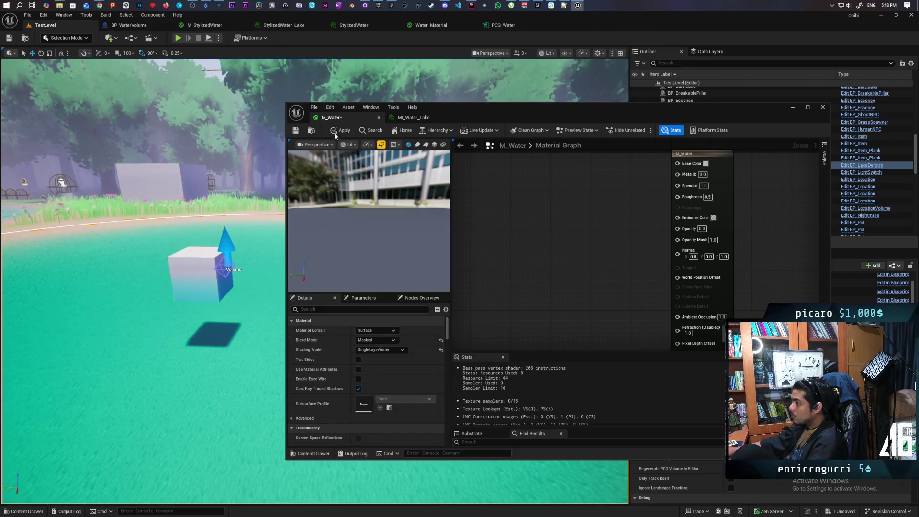
pyautogui.hotkey('ctrl', 's')
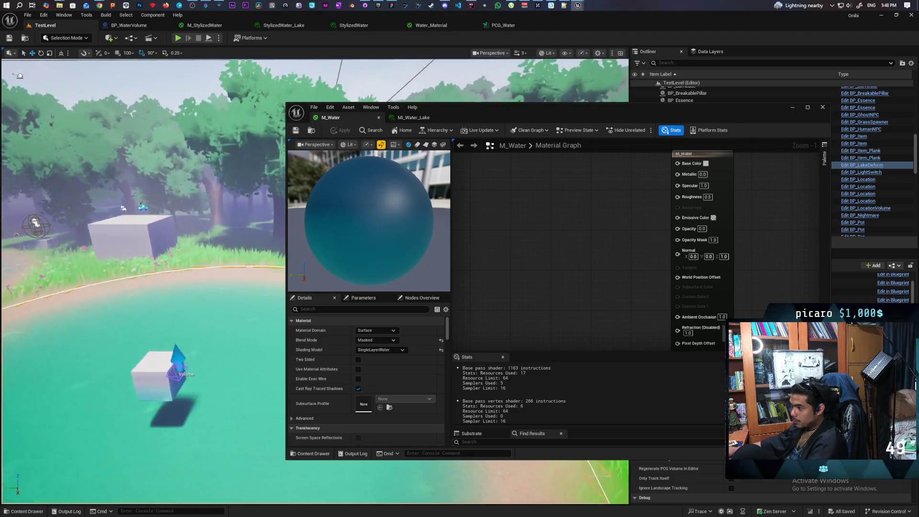
pyautogui.moveTo(144, 287)
pyautogui.mouseDown()
pyautogui.moveTo(163, 288)
pyautogui.moveTo(120, 288)
pyautogui.mouseUp()
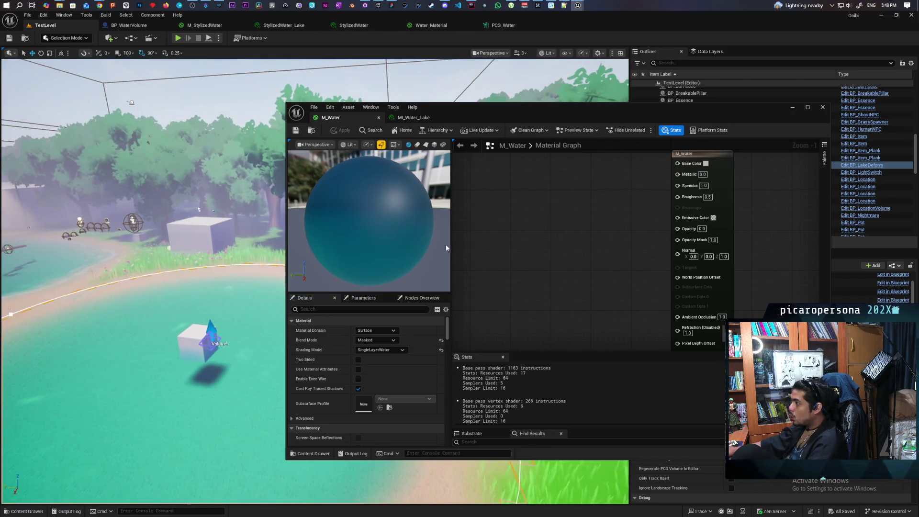
# Bring up the MI_Water_Lake instance with its Scattering and Absorption group visible.
pyautogui.click(415, 118)
pyautogui.click(335, 117)
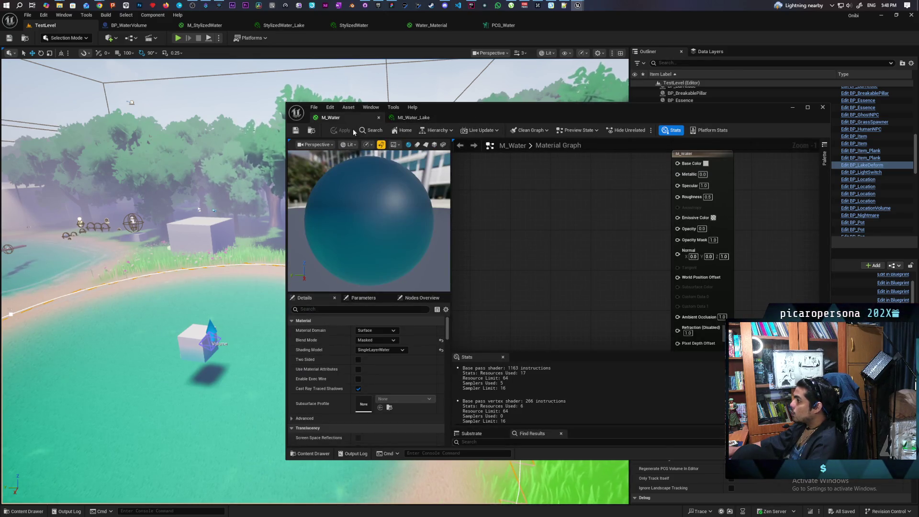
pyautogui.scroll(-6, 587, 229)
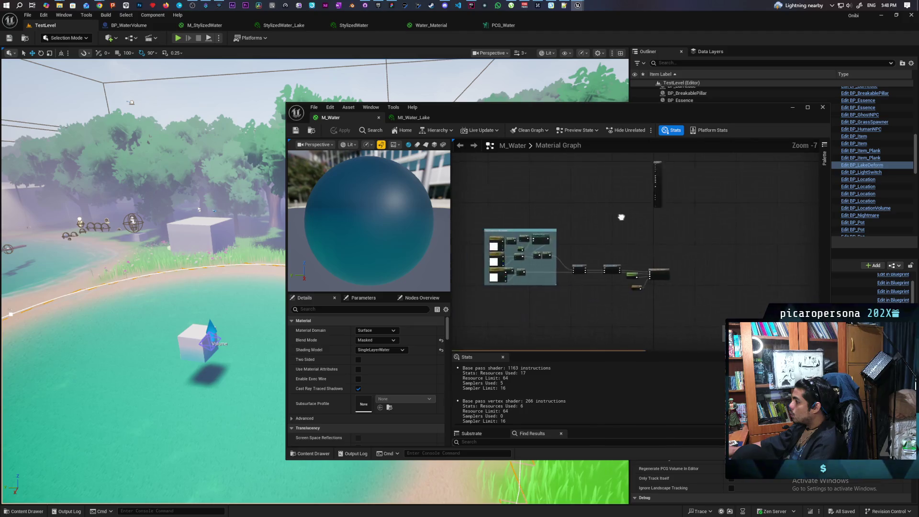
pyautogui.scroll(2, 561, 262)
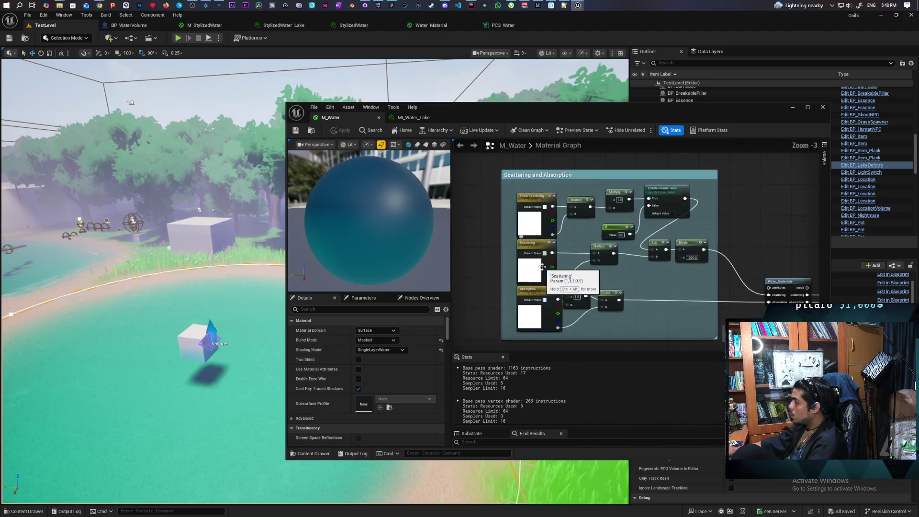
pyautogui.moveTo(561, 262)
pyautogui.mouseDown()
pyautogui.moveTo(640, 254)
pyautogui.moveTo(624, 226)
pyautogui.mouseUp()
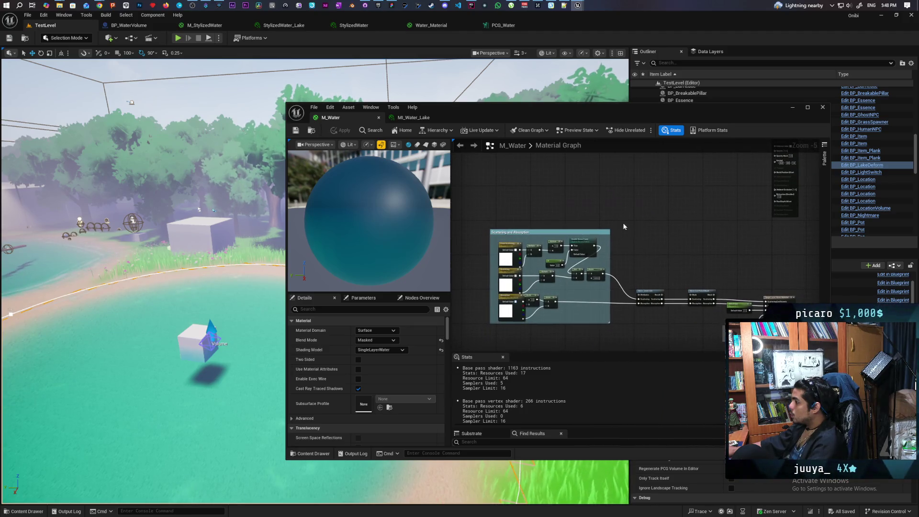
pyautogui.click(445, 120)
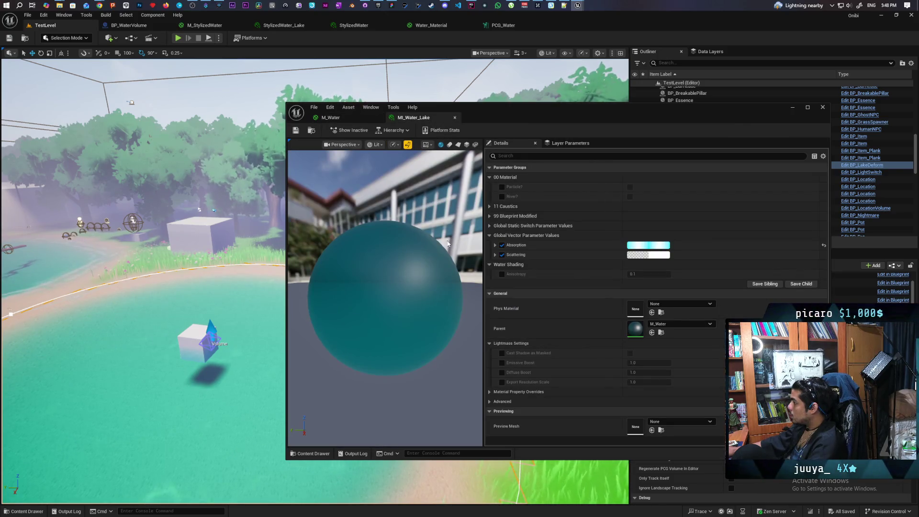
# Show StylizedWater_Lake's Water Shading values (Refraction 1.15, Roughness 0.02) beside the MI_Water_Lake window.
pyautogui.click(291, 24)
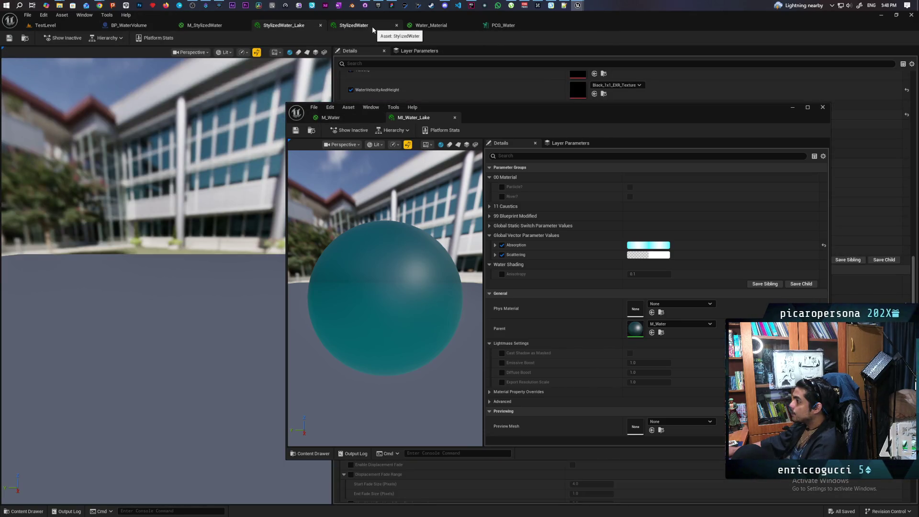
pyautogui.moveTo(509, 123)
pyautogui.mouseDown()
pyautogui.moveTo(692, 137)
pyautogui.moveTo(560, 273)
pyautogui.moveTo(532, 282)
pyautogui.mouseUp()
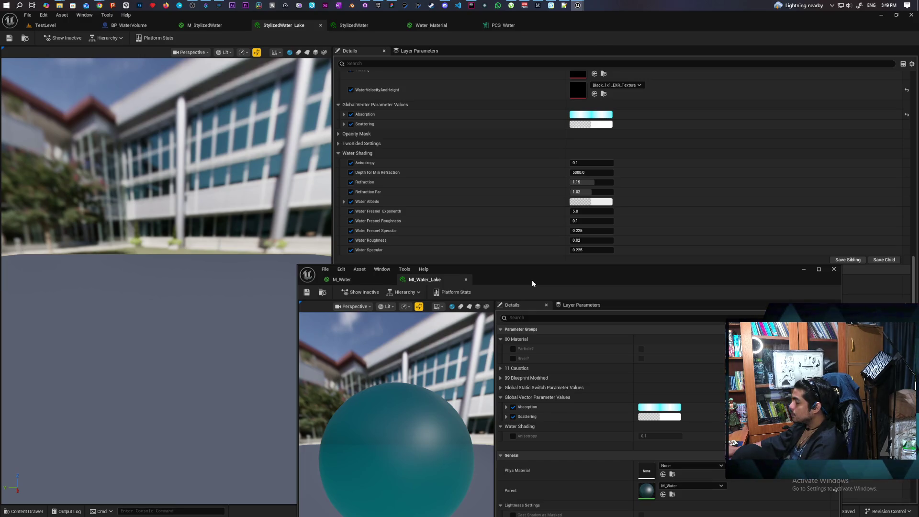
pyautogui.moveTo(532, 279)
pyautogui.mouseDown()
pyautogui.moveTo(366, 193)
pyautogui.moveTo(362, 281)
pyautogui.mouseUp()
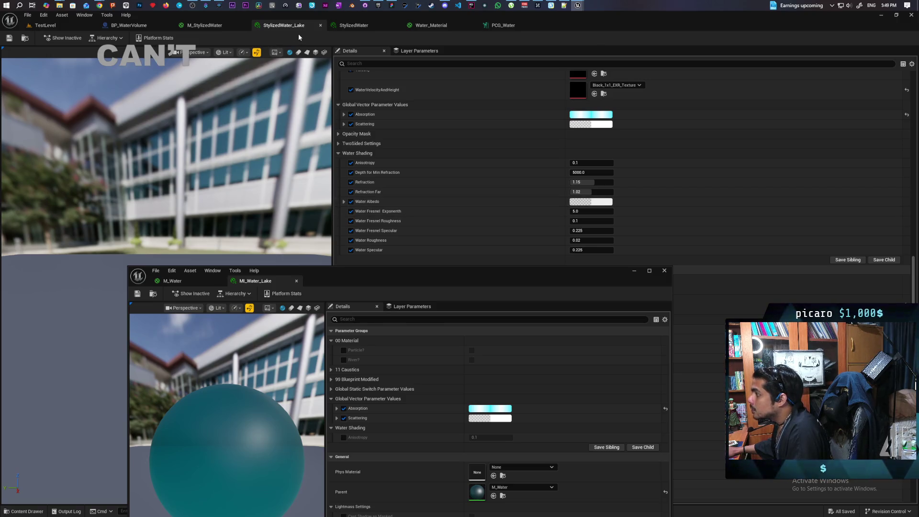
# Open the M_StylizedWater reference graph and move the MI_Water_Lake window out of the way.
pyautogui.click(223, 26)
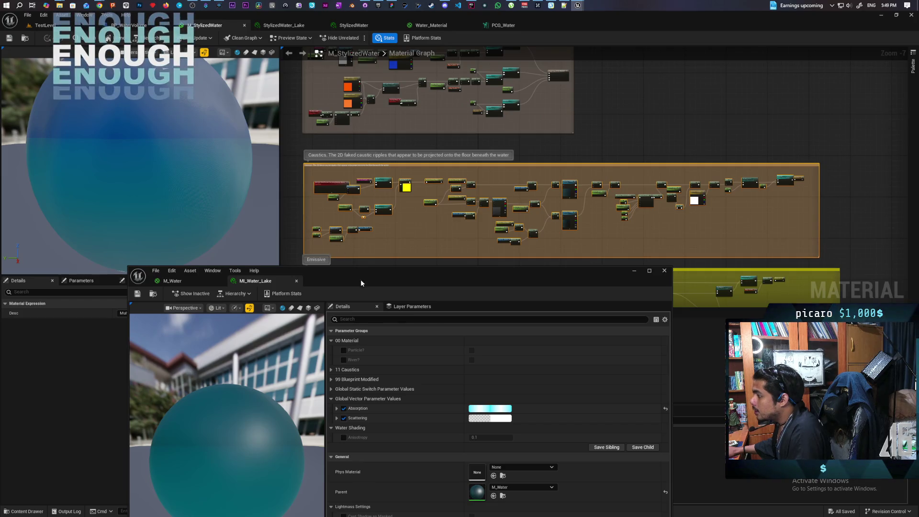
pyautogui.scroll(-5, 431, 213)
pyautogui.scroll(1, 431, 213)
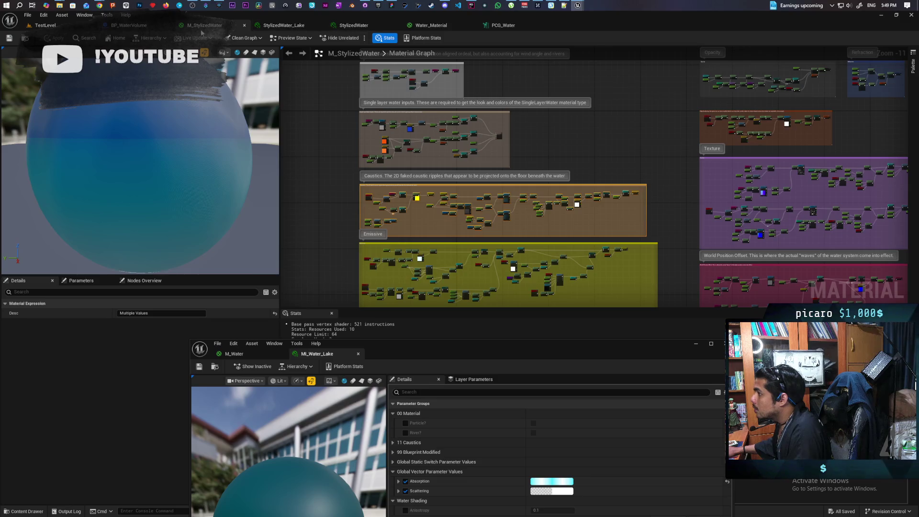
pyautogui.moveTo(418, 350)
pyautogui.mouseDown()
pyautogui.moveTo(547, 239)
pyautogui.moveTo(466, 334)
pyautogui.mouseUp()
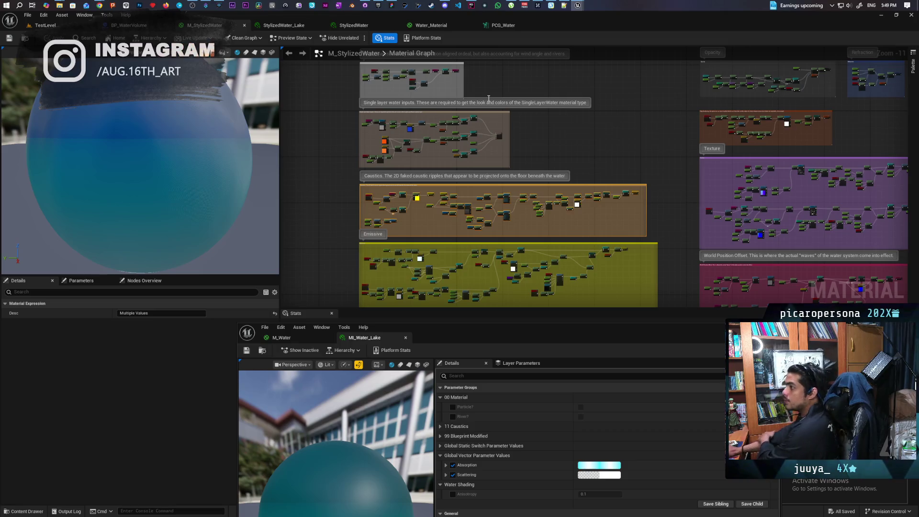
# Switch to the Water_Material graph and zoom onto the Waves comment box.
pyautogui.click(439, 26)
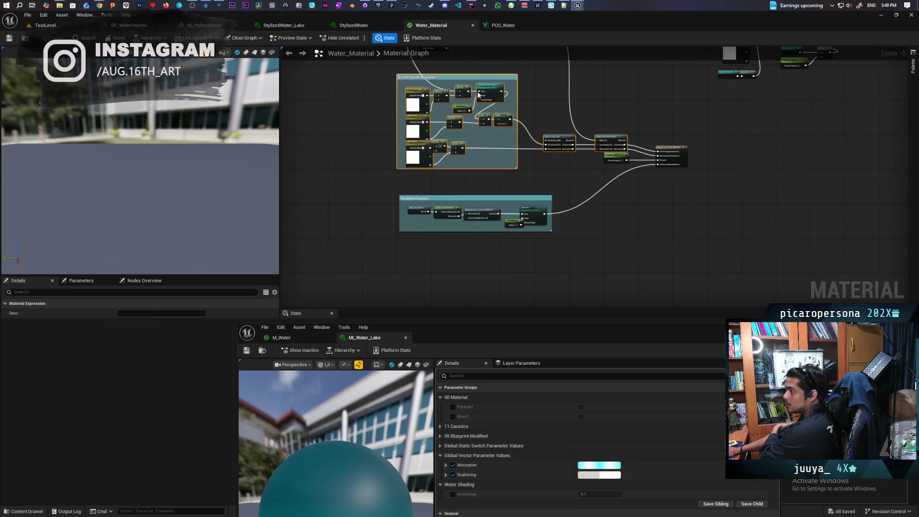
pyautogui.scroll(2, 476, 130)
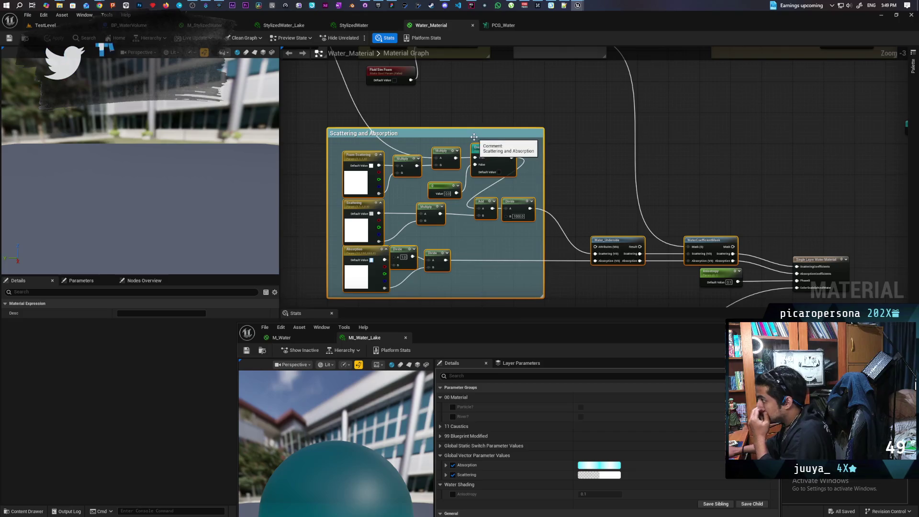
pyautogui.scroll(-3, 468, 101)
pyautogui.scroll(1, 468, 99)
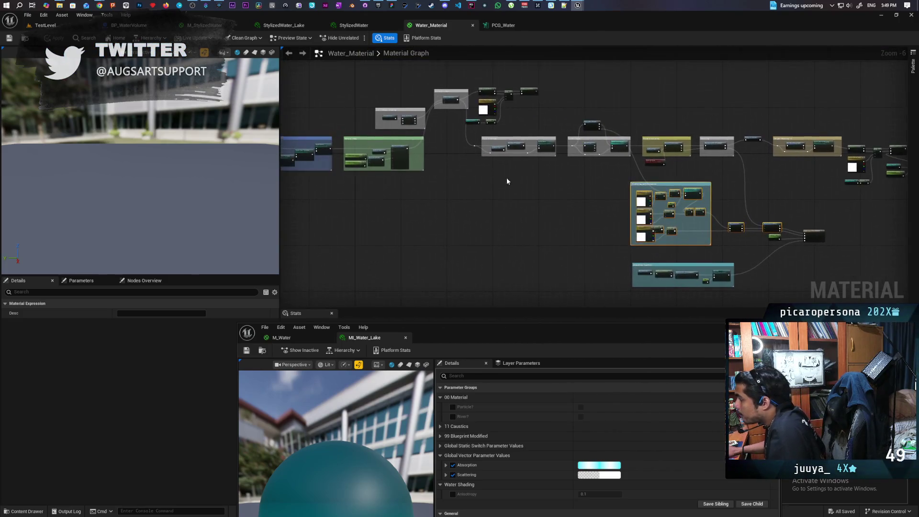
pyautogui.scroll(2, 404, 191)
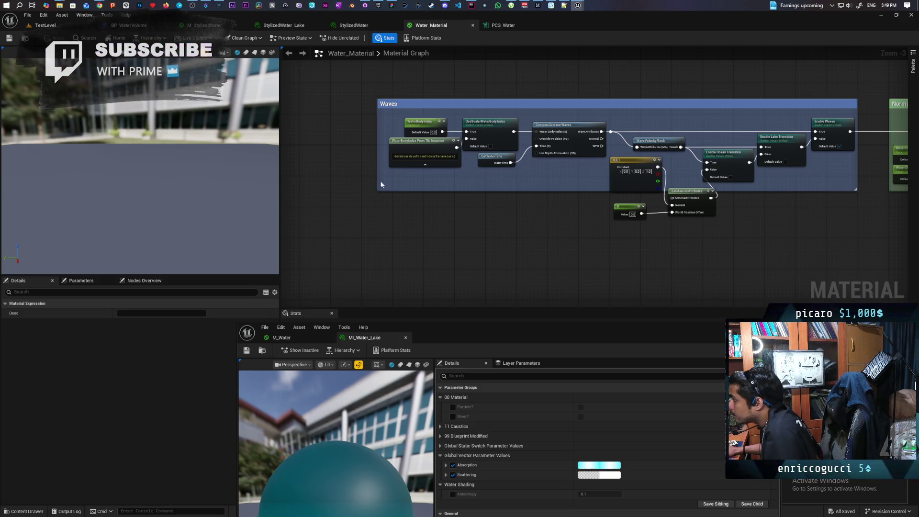
pyautogui.scroll(3, 392, 163)
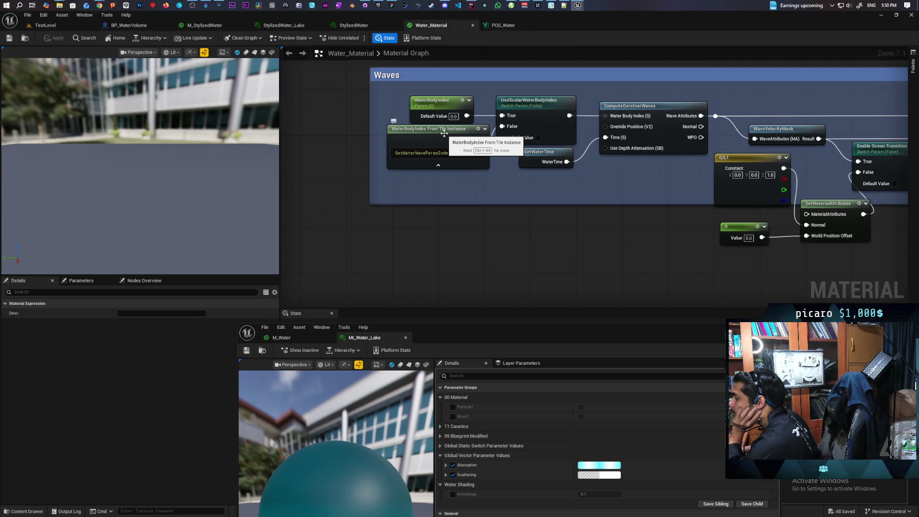
# Inspect the WaterBodyIndex, GetWaterTime and ComputeGerstnerWaves nodes in the Waves section.
pyautogui.click(451, 101)
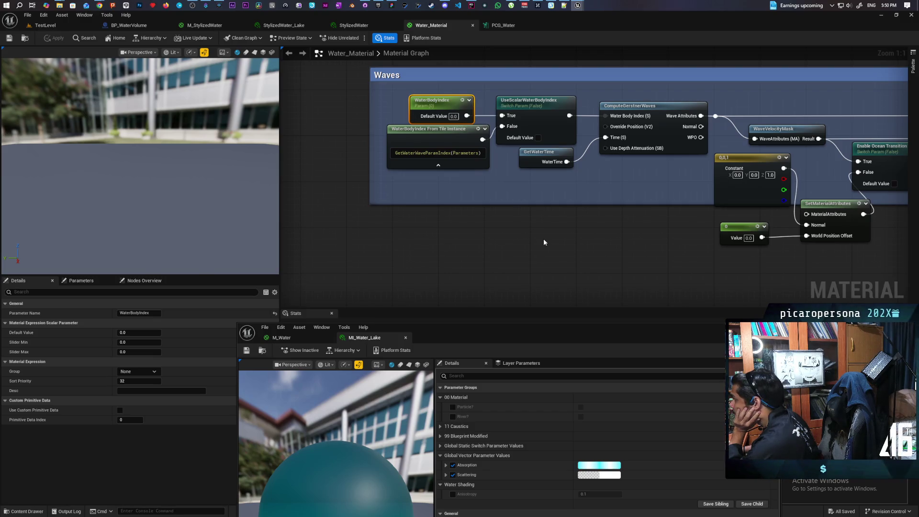
pyautogui.click(585, 239)
pyautogui.moveTo(586, 239)
pyautogui.mouseDown()
pyautogui.moveTo(545, 217)
pyautogui.moveTo(496, 220)
pyautogui.mouseUp()
pyautogui.click(445, 138)
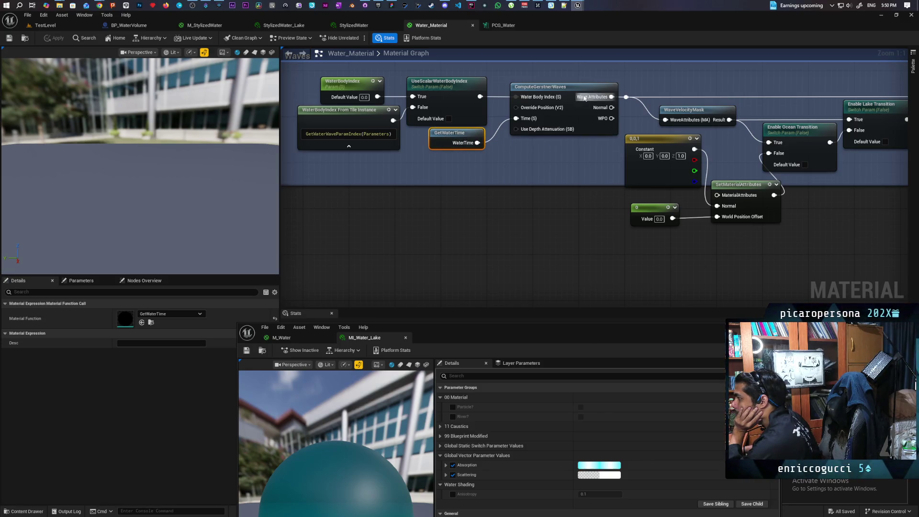
pyautogui.moveTo(568, 88)
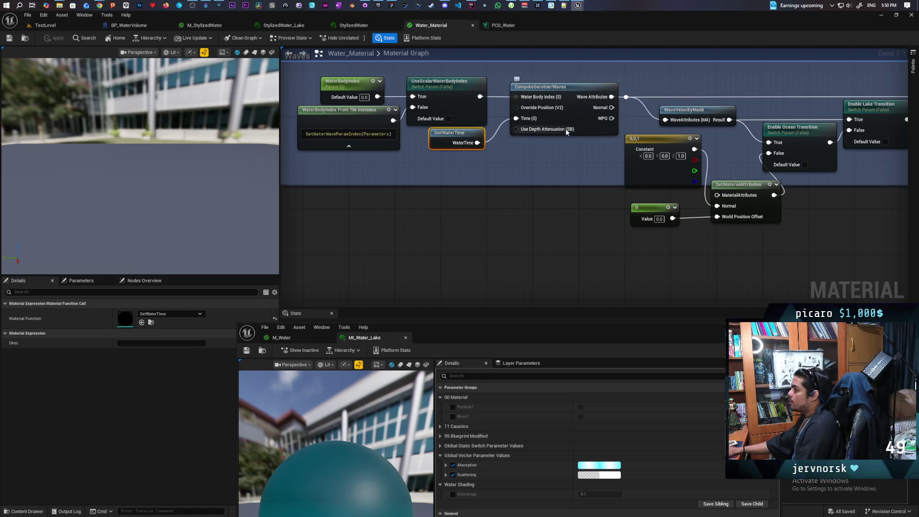
# Pan the graph to centre the Normal Maps group with its CameraDepthFade and WaterTextureSurface nodes.
pyautogui.moveTo(535, 128)
pyautogui.mouseDown()
pyautogui.moveTo(340, 178)
pyautogui.moveTo(349, 180)
pyautogui.mouseUp()
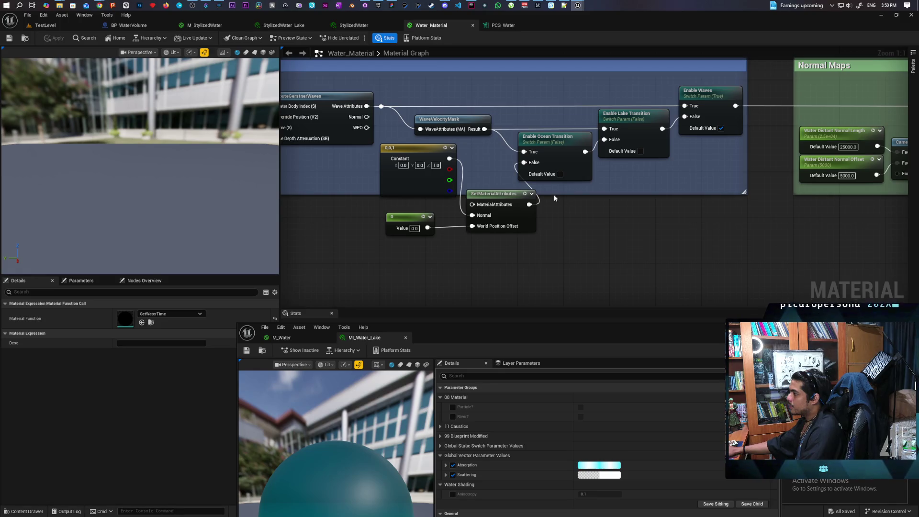
pyautogui.moveTo(678, 239); pyautogui.dragTo(303, 259)
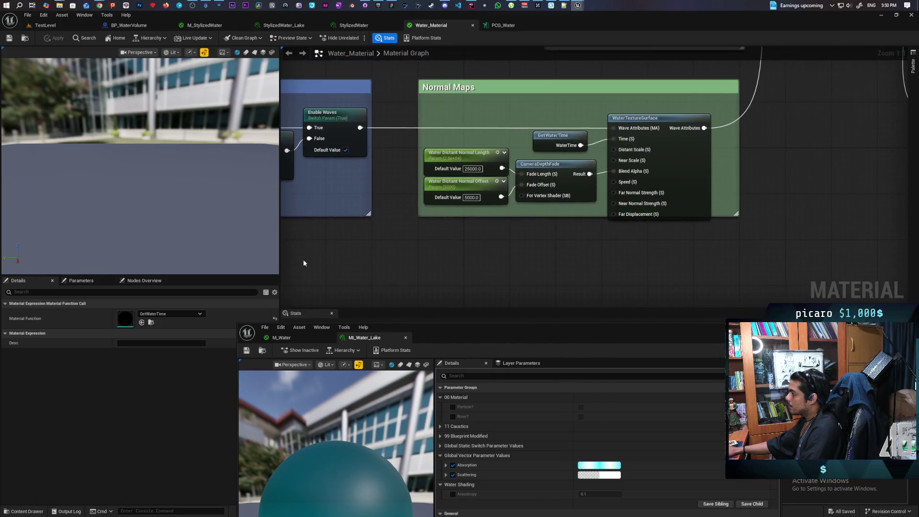
pyautogui.moveTo(509, 228); pyautogui.dragTo(405, 277)
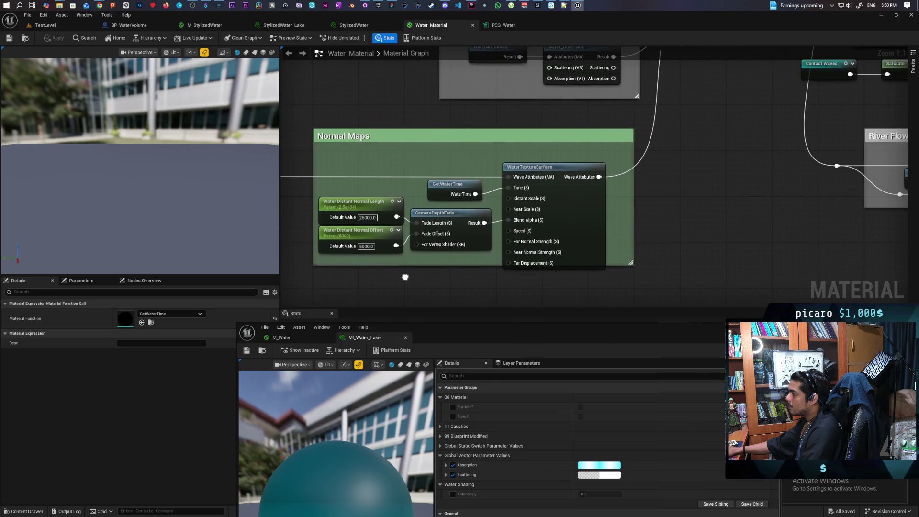